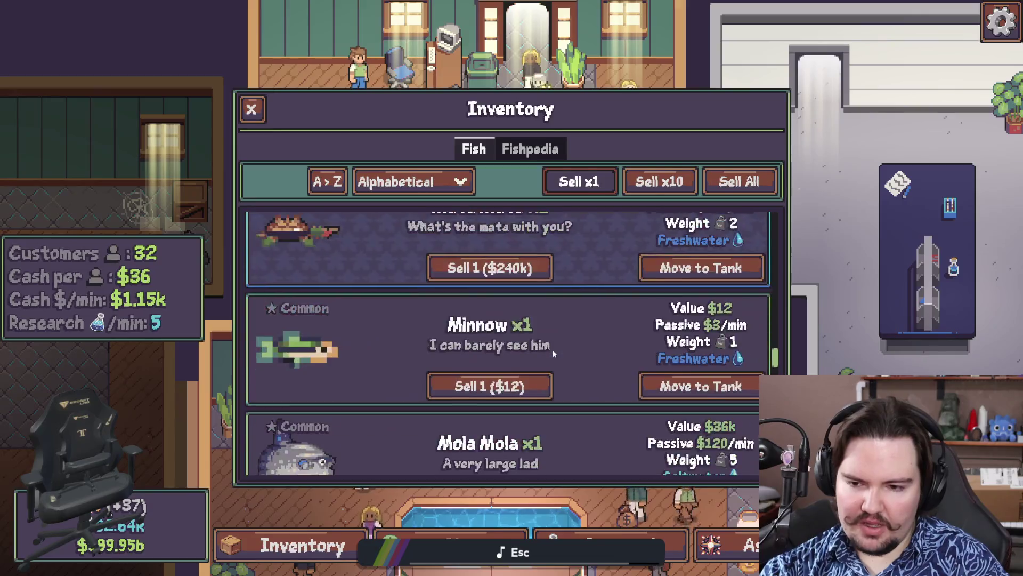
Move the Minnow from the inventory into the freshwater tank
click(704, 287)
click(540, 401)
scroll(540, 395, down, 10)
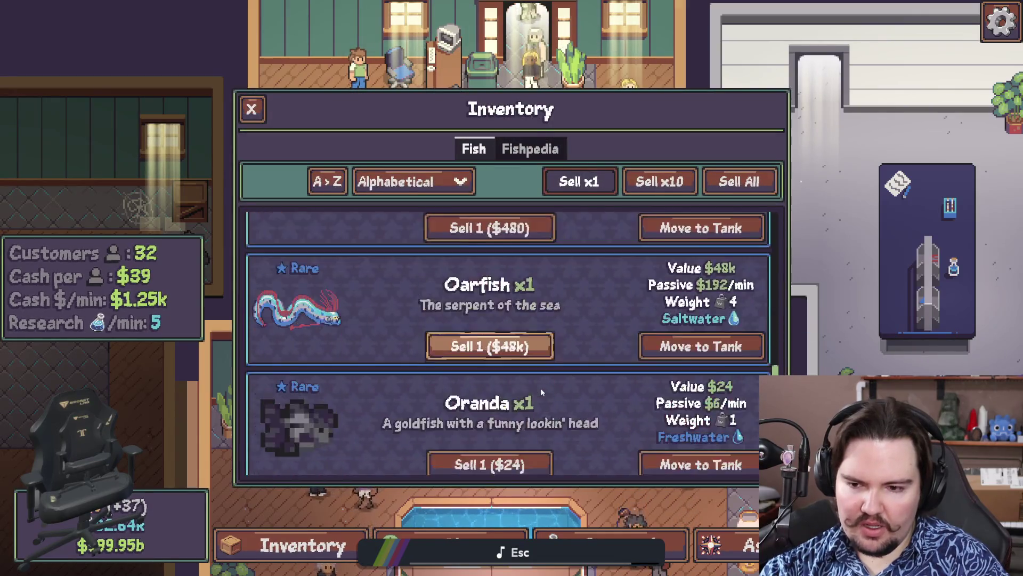
scroll(540, 392, down, 8)
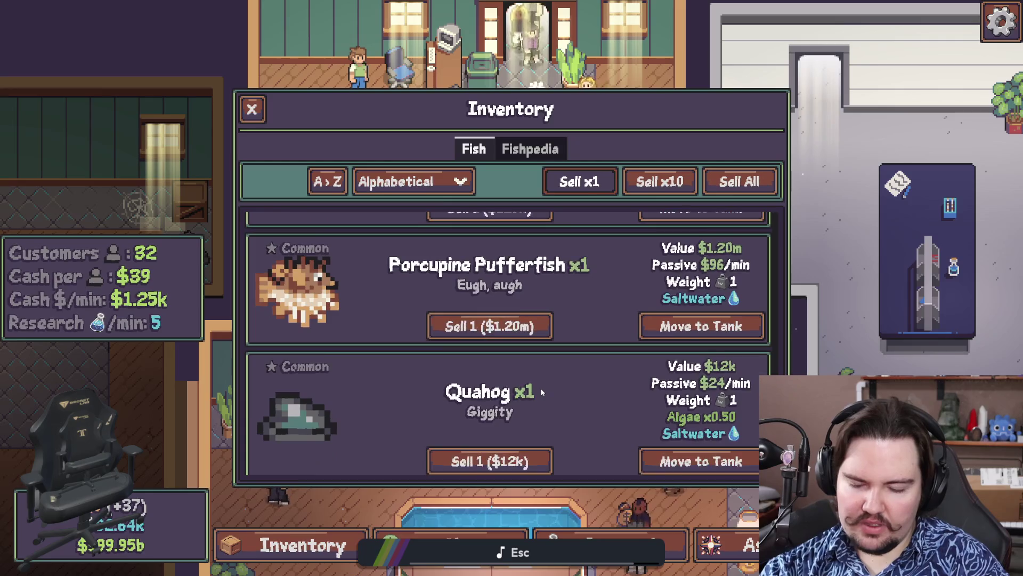
scroll(668, 354, down, 10)
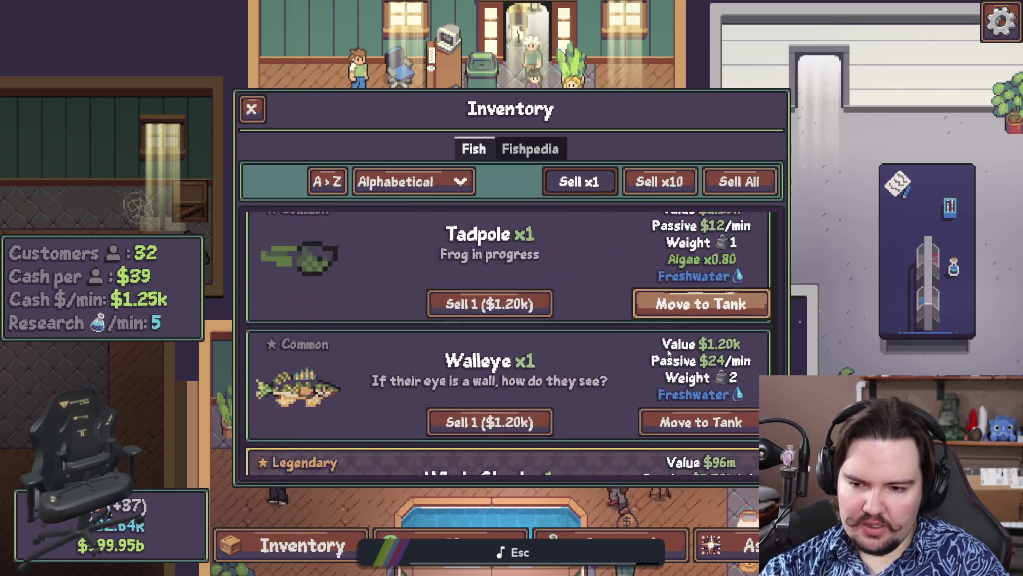
scroll(669, 354, up, 10)
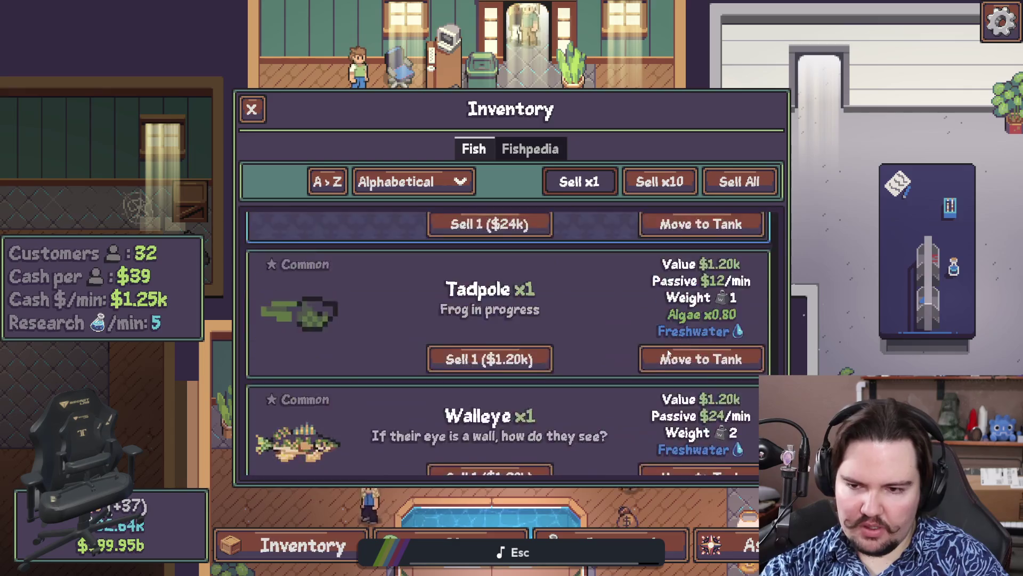
scroll(668, 349, up, 8)
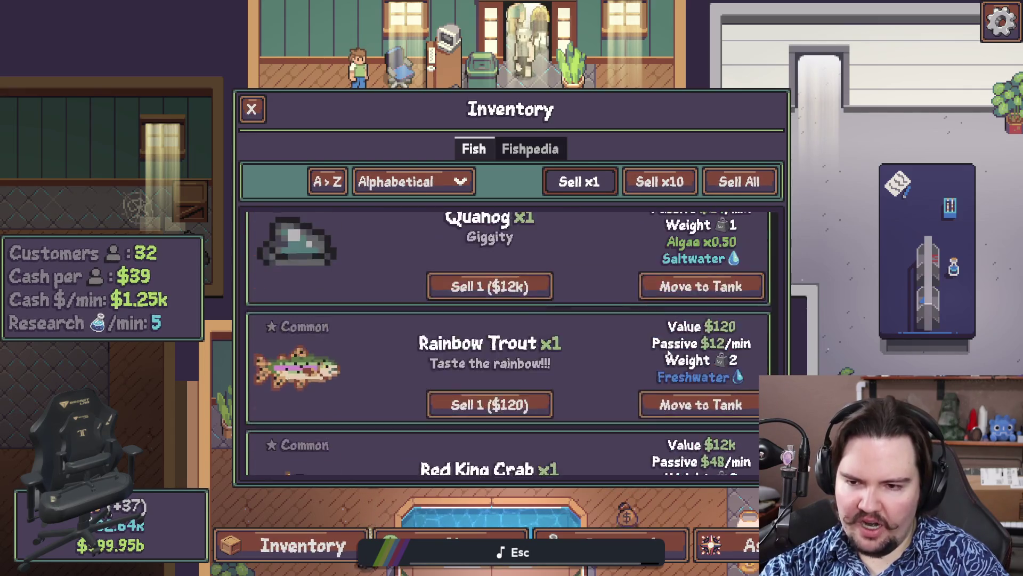
scroll(667, 348, up, 8)
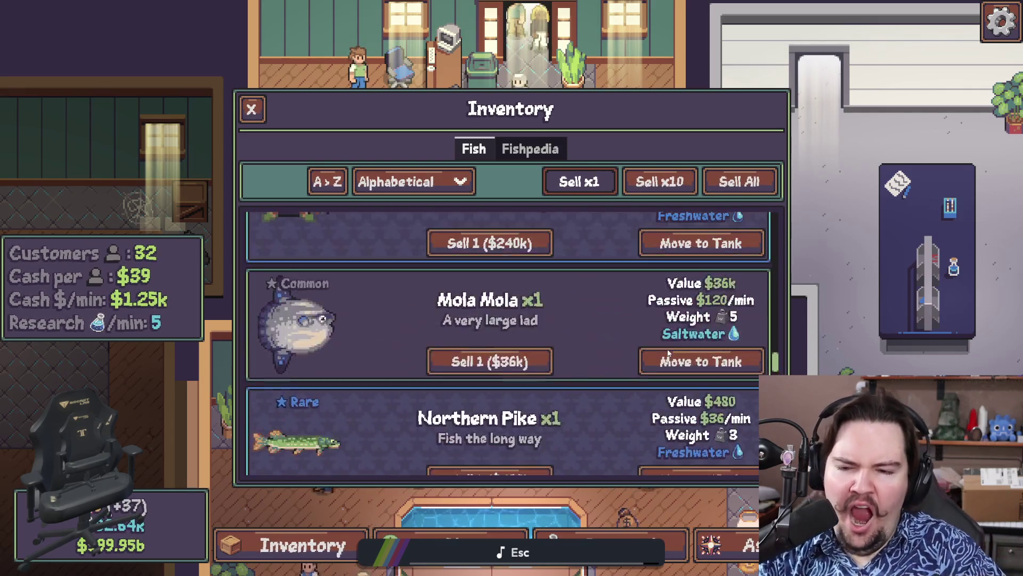
scroll(679, 341, up, 8)
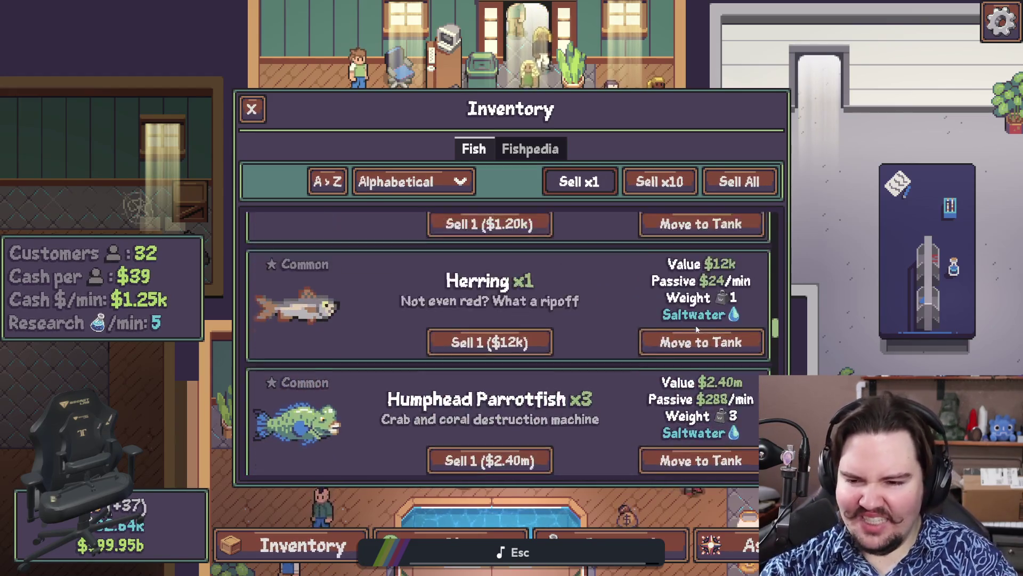
scroll(694, 329, up, 8)
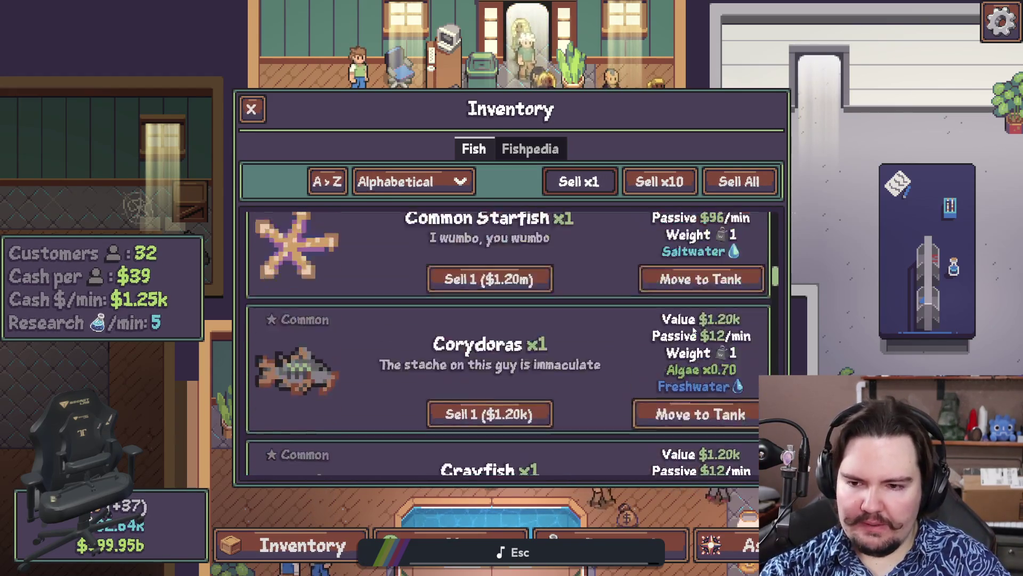
scroll(693, 329, up, 8)
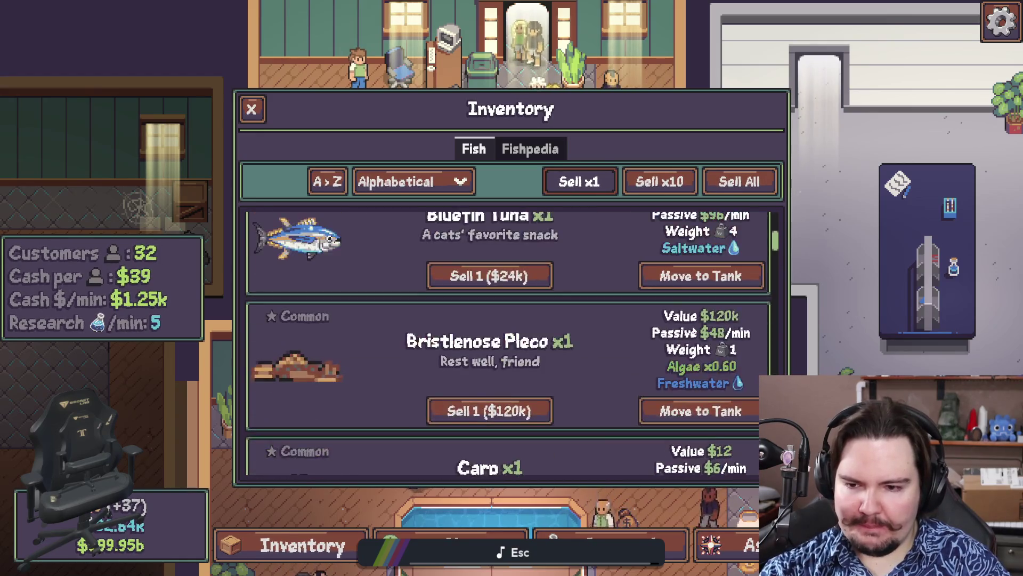
Close the inventory to return to the shop floor
click(693, 319)
click(495, 288)
click(501, 311)
click(491, 267)
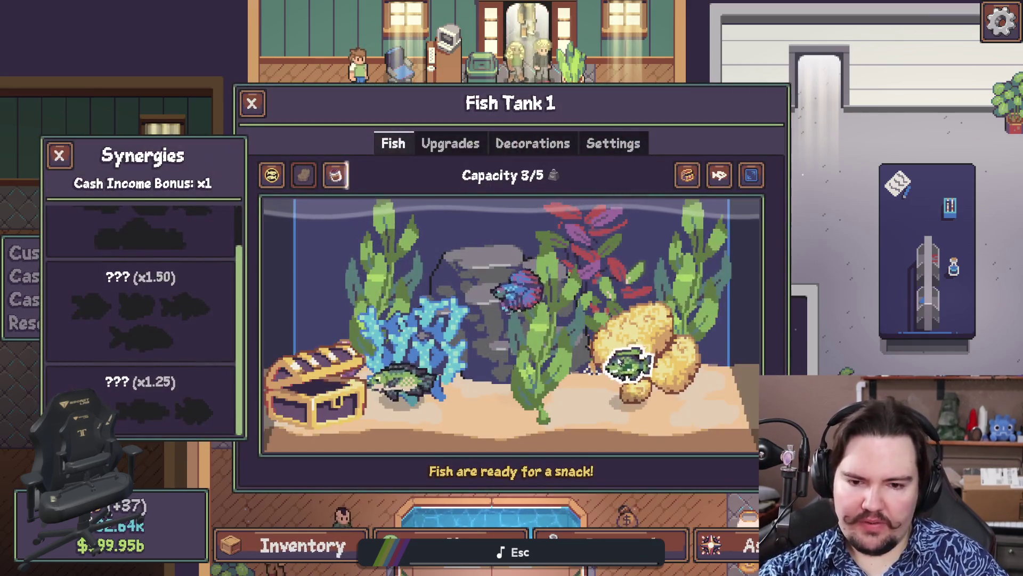
Return the Bluegill from Fish Tank 1 to the inventory, keeping the alphabetical sort
click(620, 361)
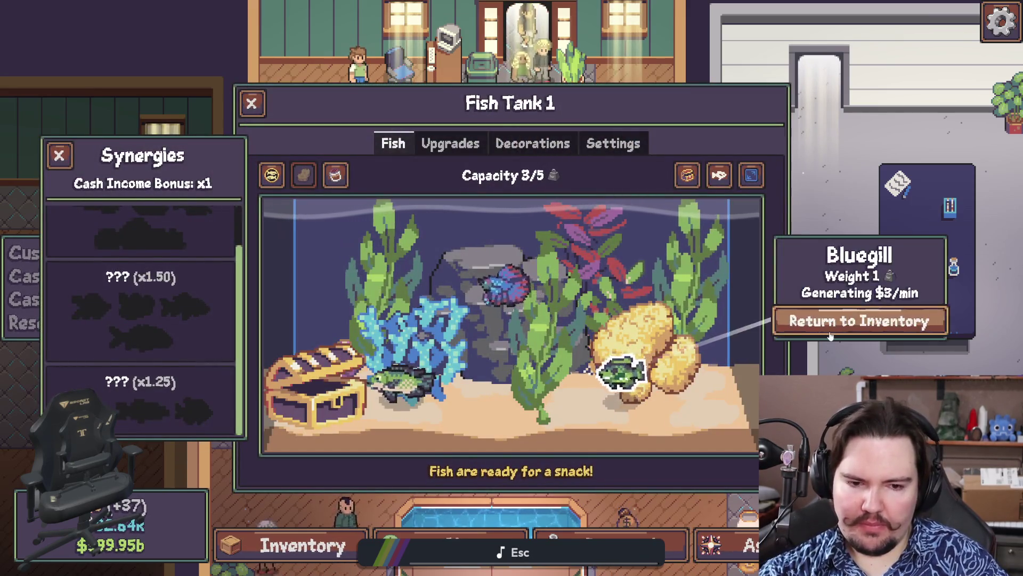
click(864, 320)
scroll(349, 293, down, 2)
click(407, 181)
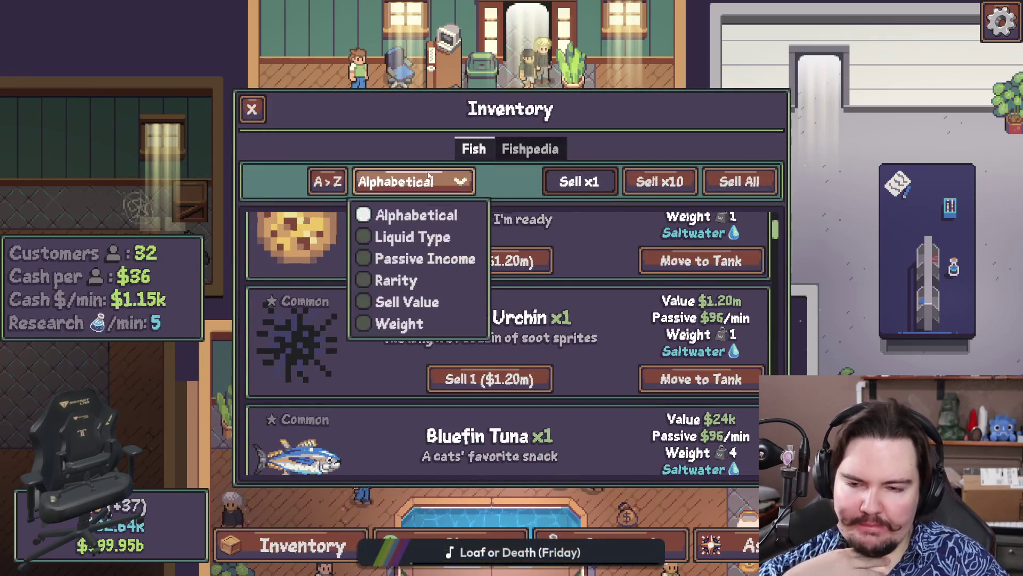
click(407, 212)
Move the Bluegill from the inventory into the freshwater tank
scroll(375, 281, down, 1)
scroll(375, 281, down, 1)
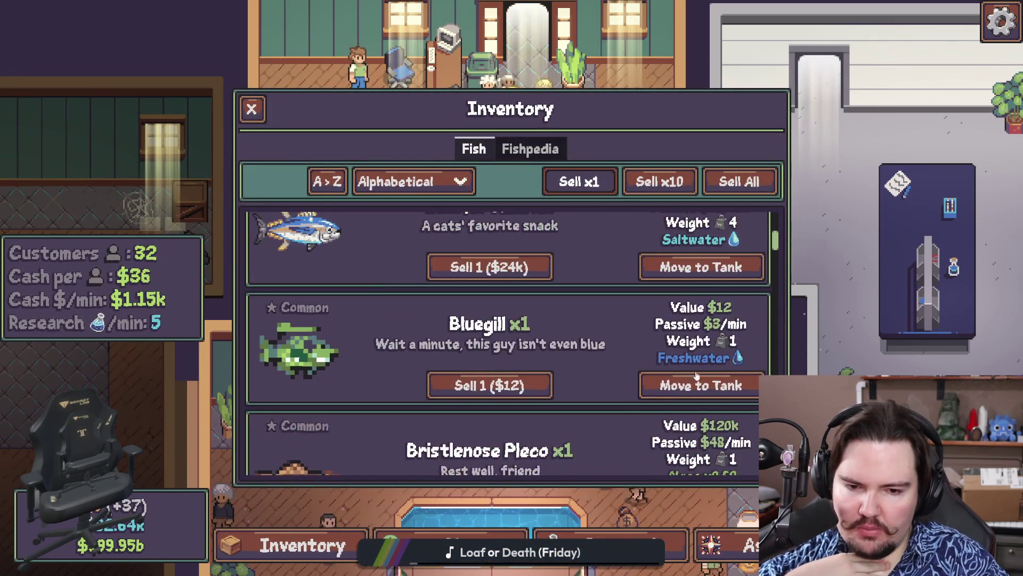
click(700, 384)
click(524, 391)
click(700, 404)
Open Fish Tank 3 to check its fish and the Fish and Cheaps synergy
key(s)
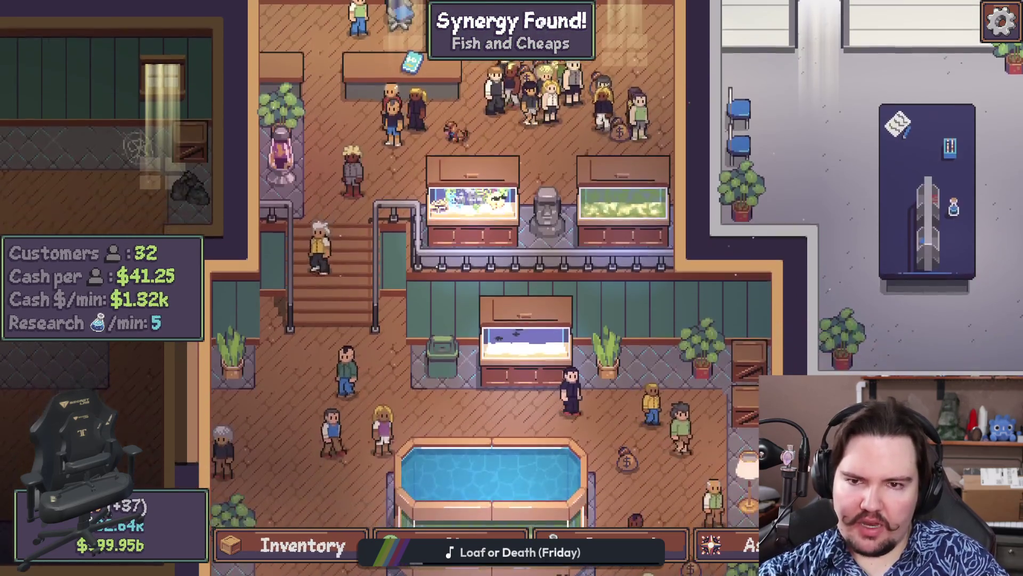
key(d)
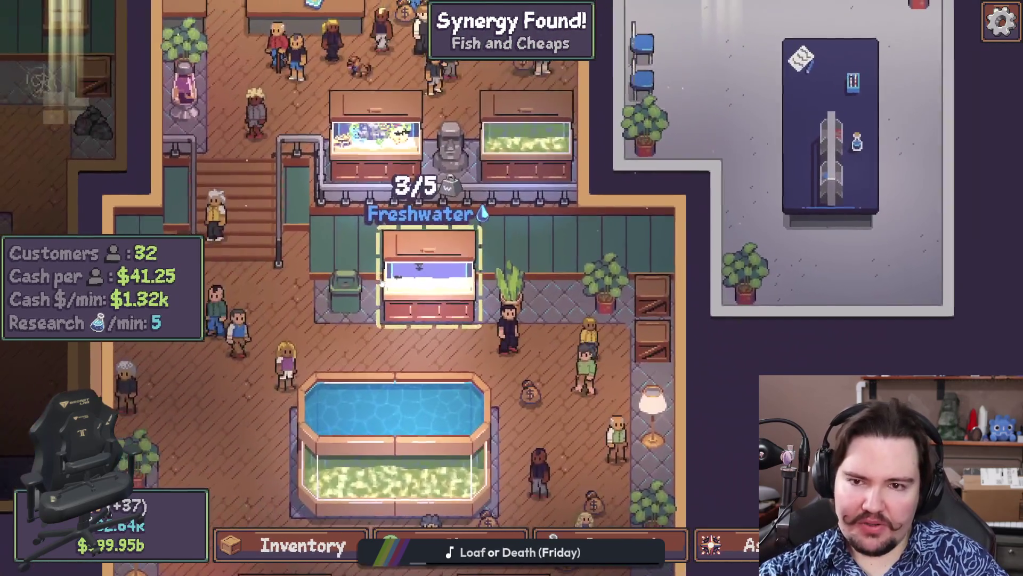
click(382, 282)
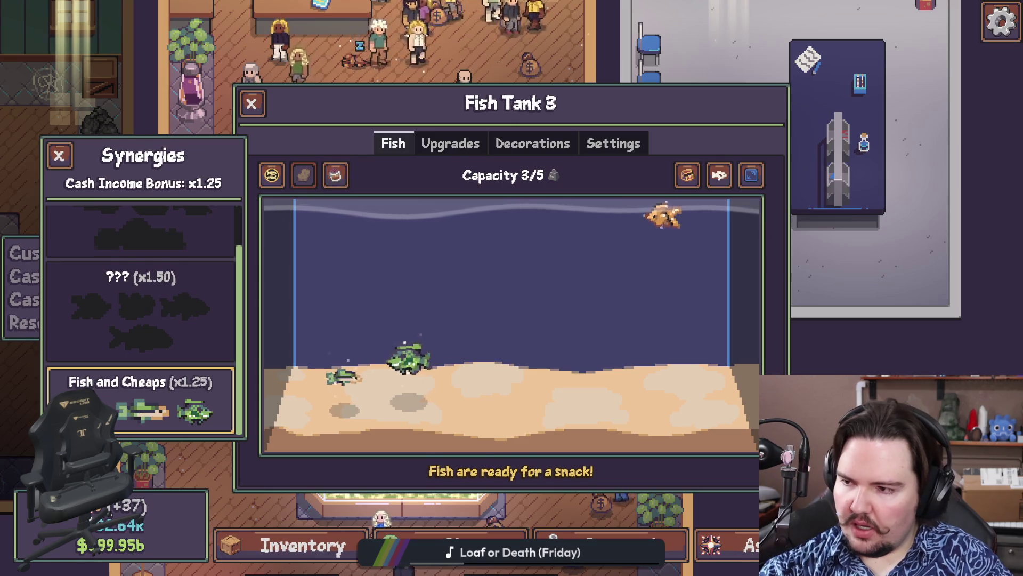
click(251, 103)
Open the Gameplay settings in Options from the pause menu
key(Escape)
click(510, 290)
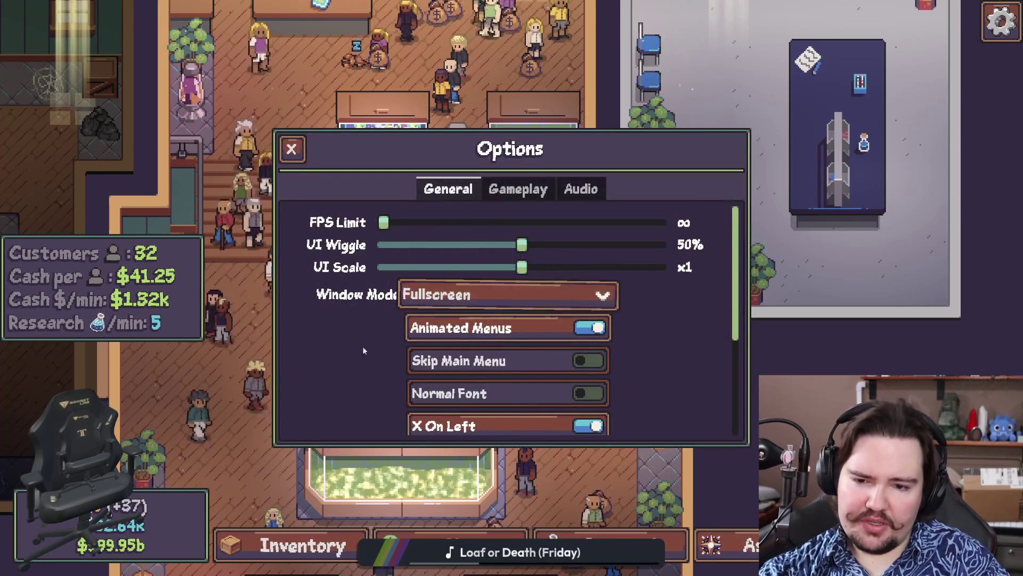
scroll(320, 348, down, 3)
scroll(302, 347, down, 1)
scroll(303, 348, up, 5)
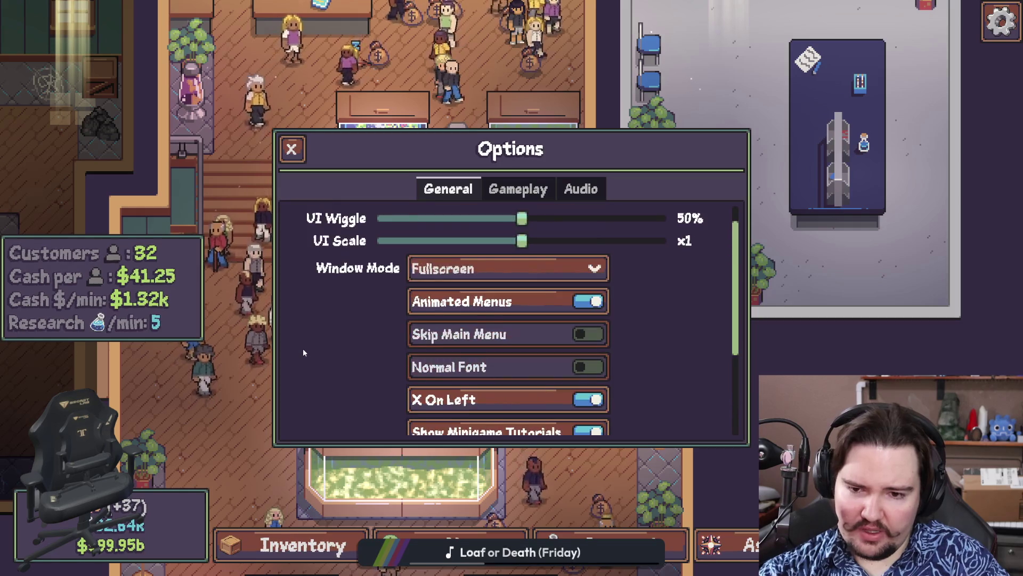
click(521, 191)
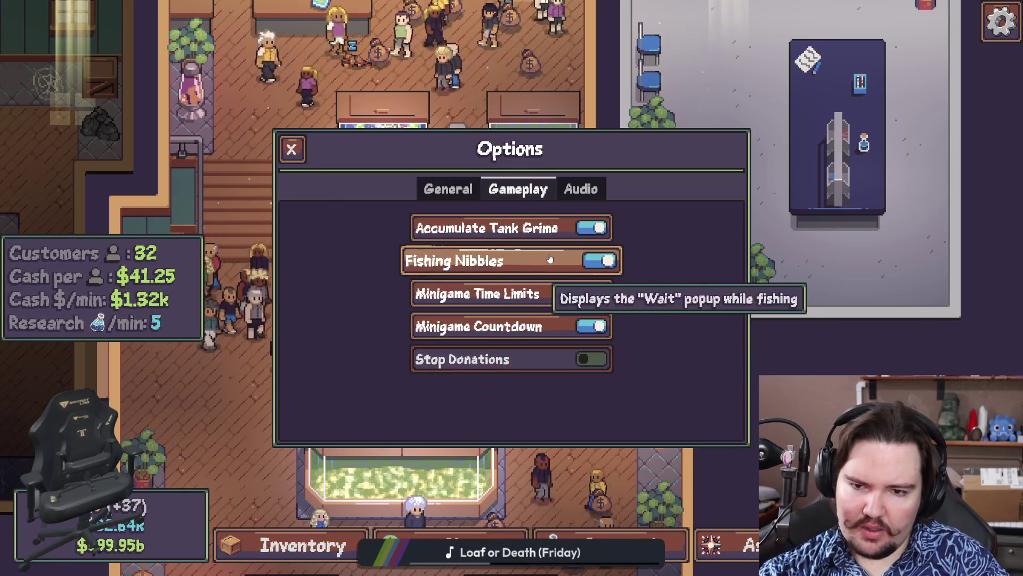
key(Escape)
key(Escape)
key(Escape)
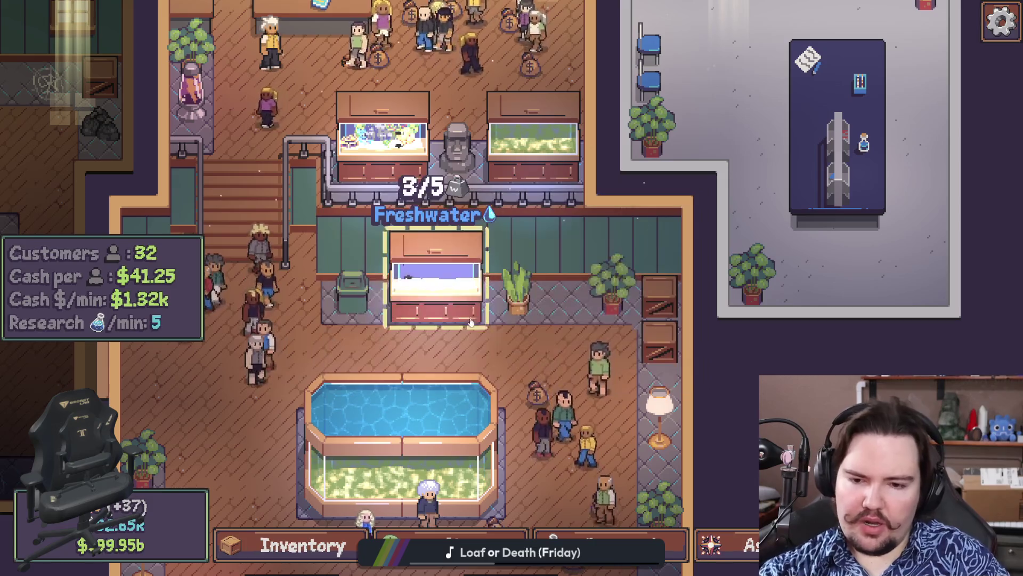
click(512, 295)
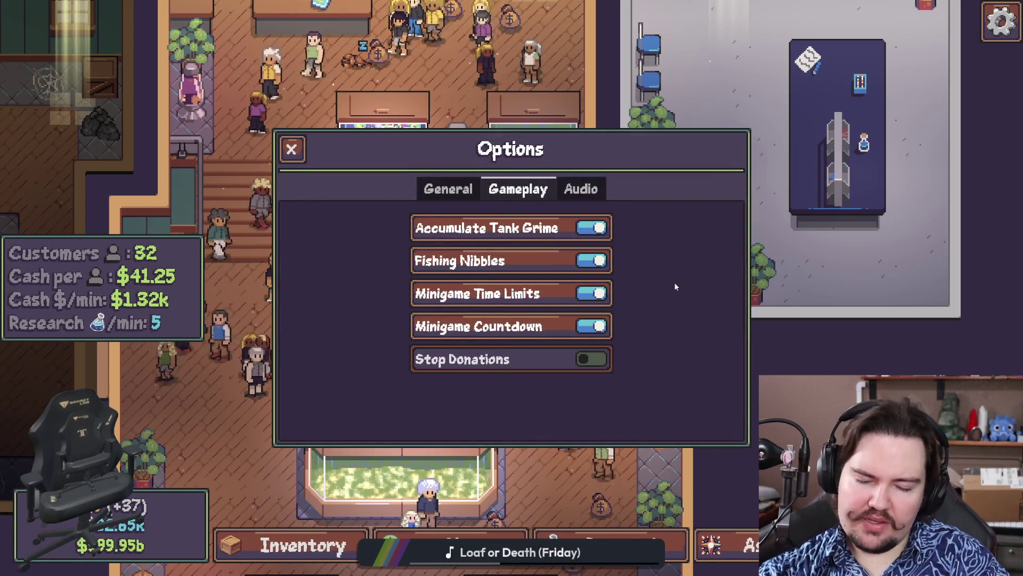
key(Escape)
click(511, 290)
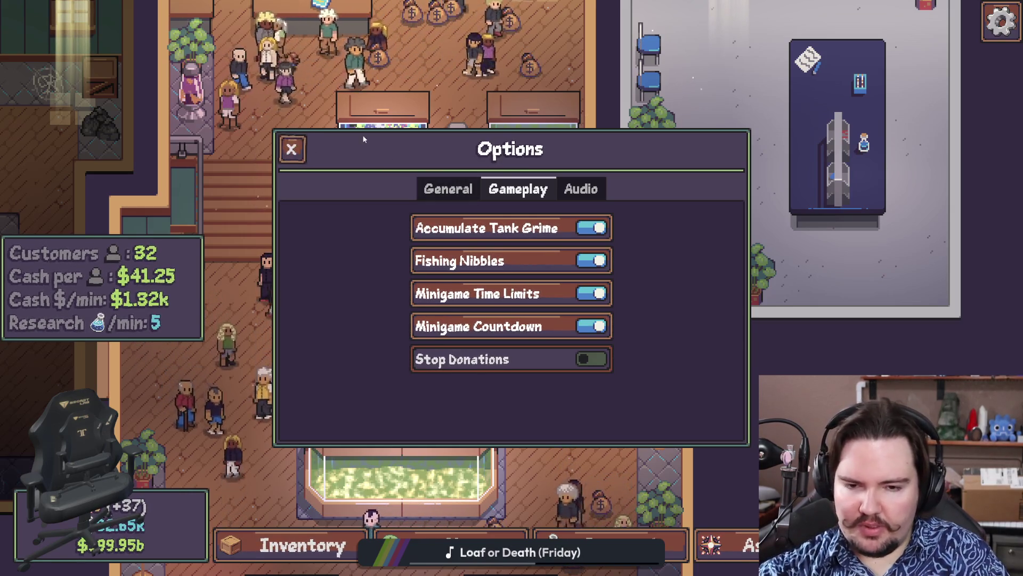
Turn on Accumulate Tank Grime, then close Options and the pause menu
click(514, 229)
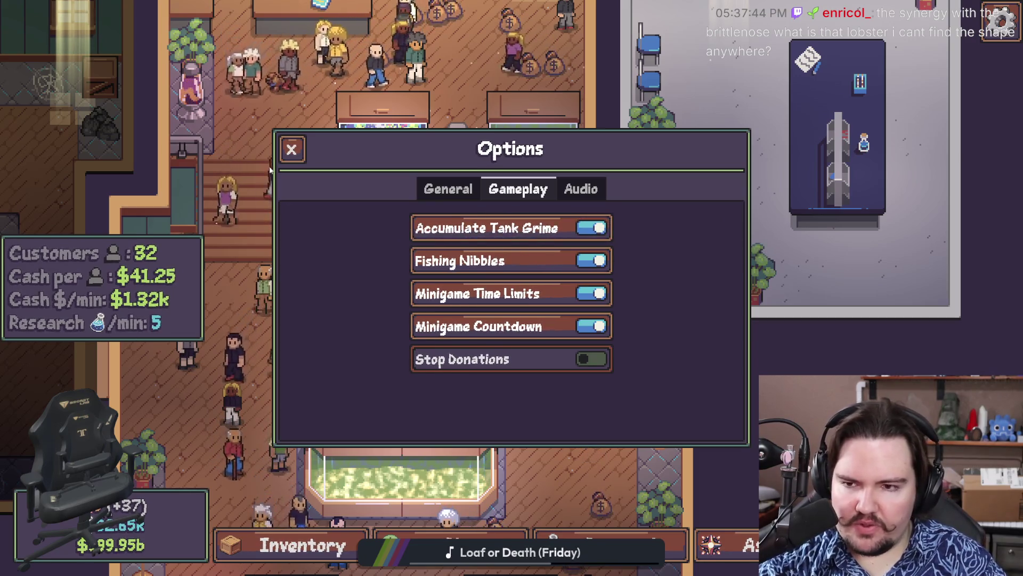
click(292, 150)
click(334, 204)
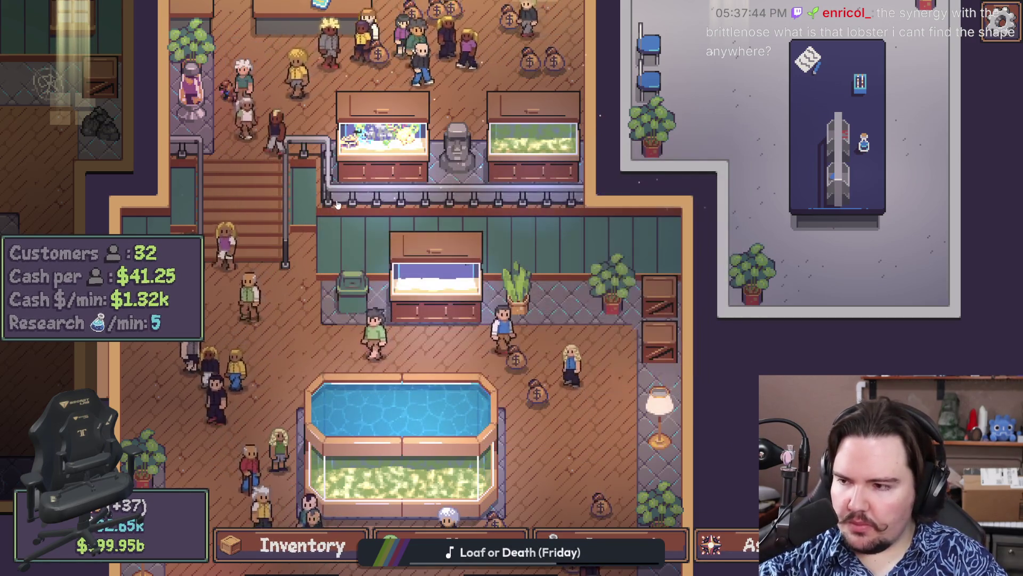
Collect the $220 money bags by the pool and frame the whole shop layout
drag(267, 198, 340, 347)
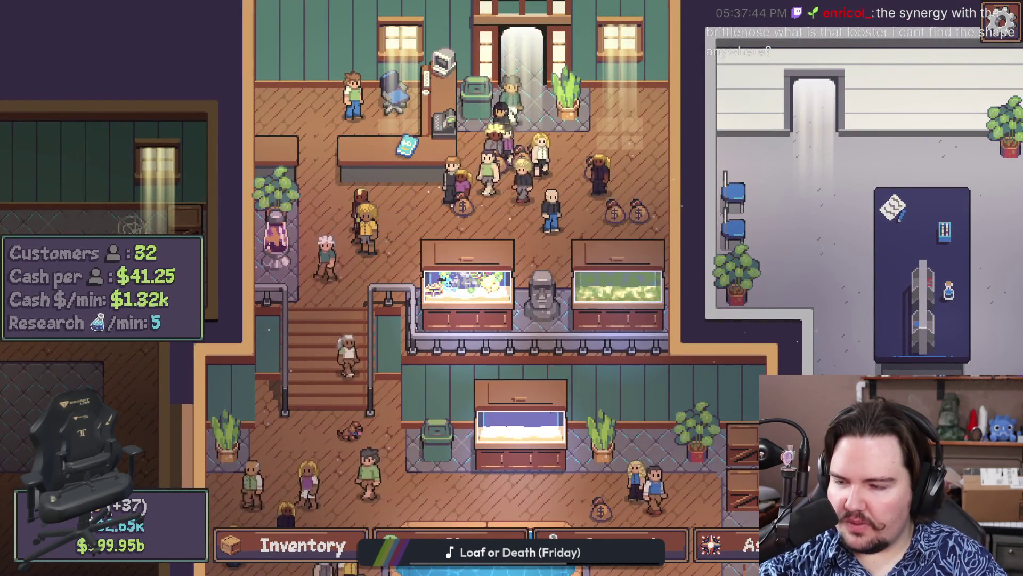
mouse_move(509, 285)
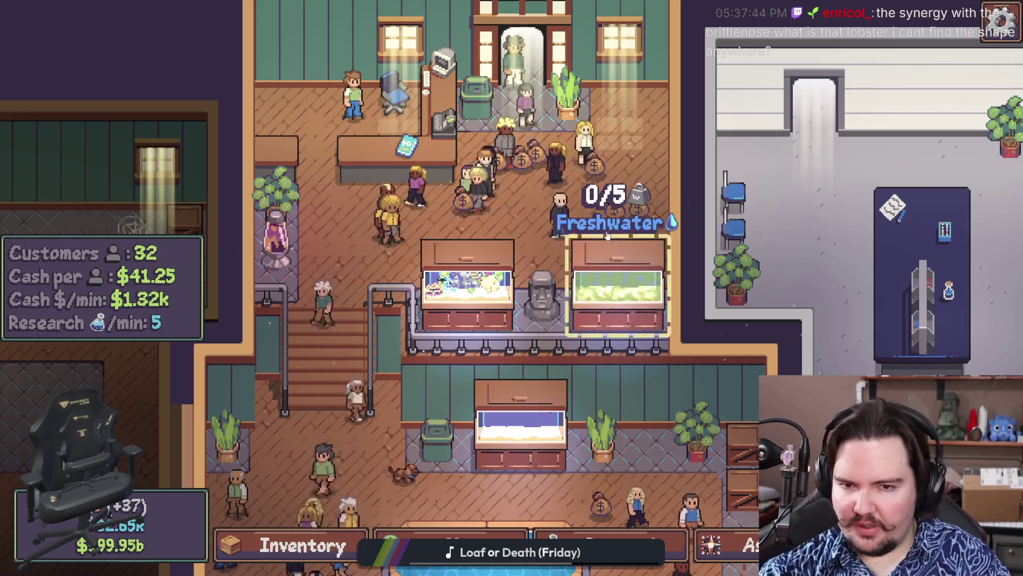
mouse_move(613, 181)
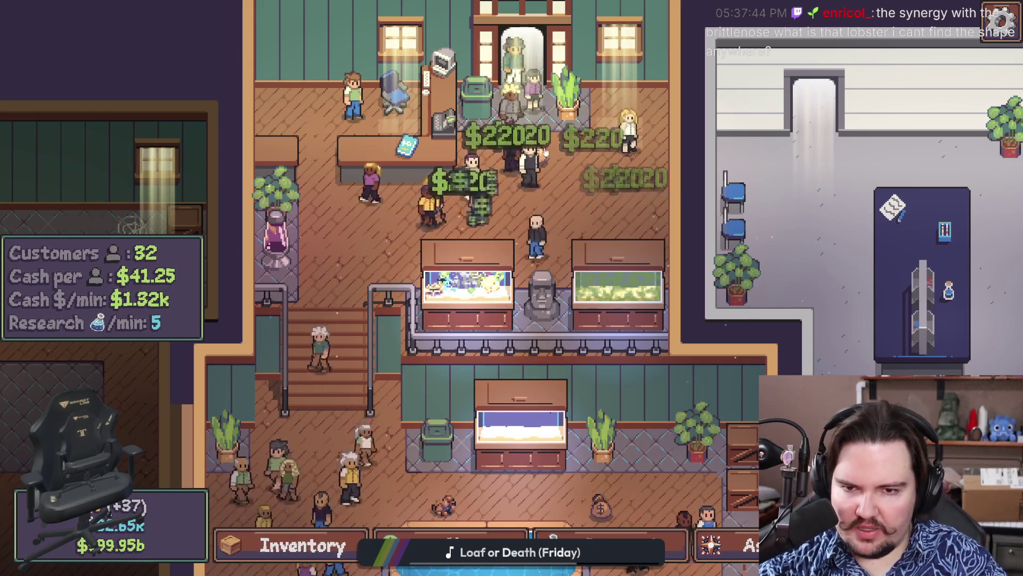
mouse_move(541, 155)
key(s)
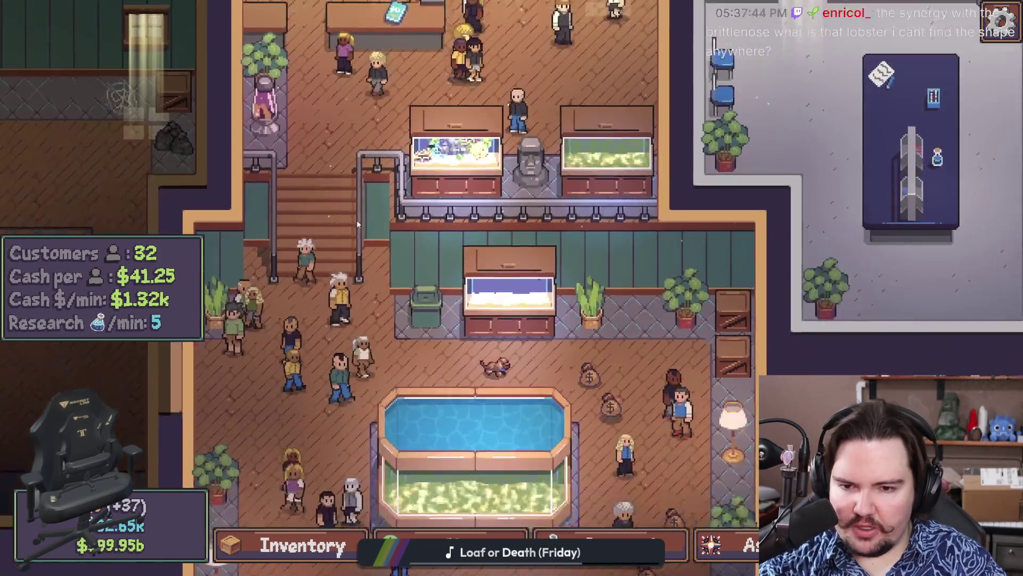
scroll(448, 298, down, 3)
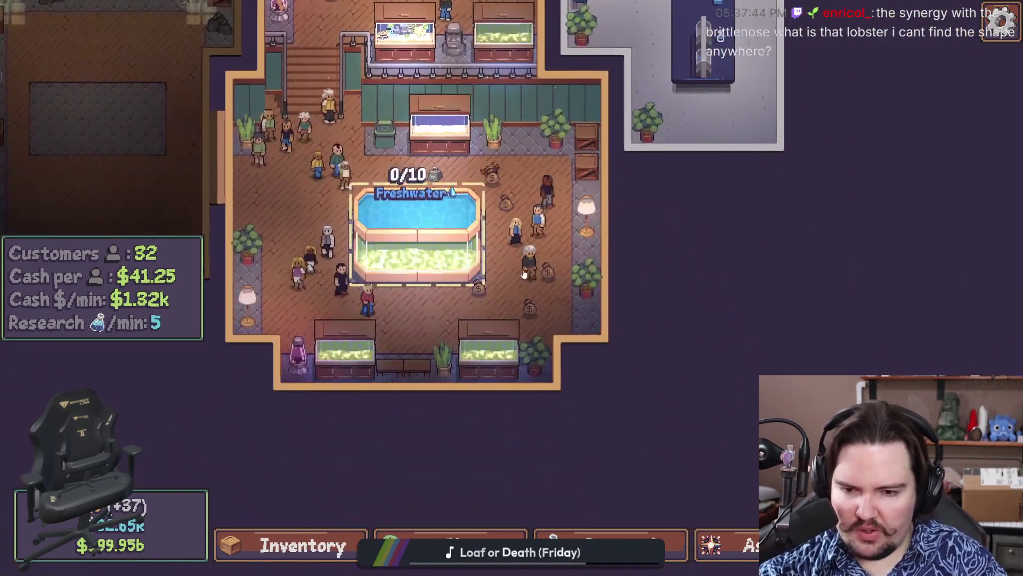
scroll(524, 275, up, 3)
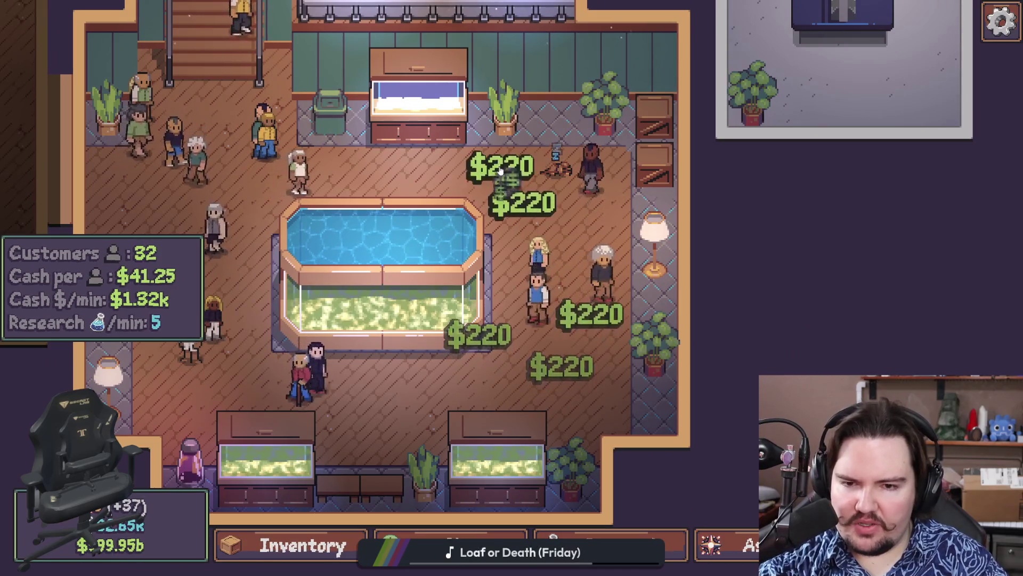
scroll(512, 327, down, 3)
scroll(338, 335, up, 1)
drag(339, 336, 462, 327)
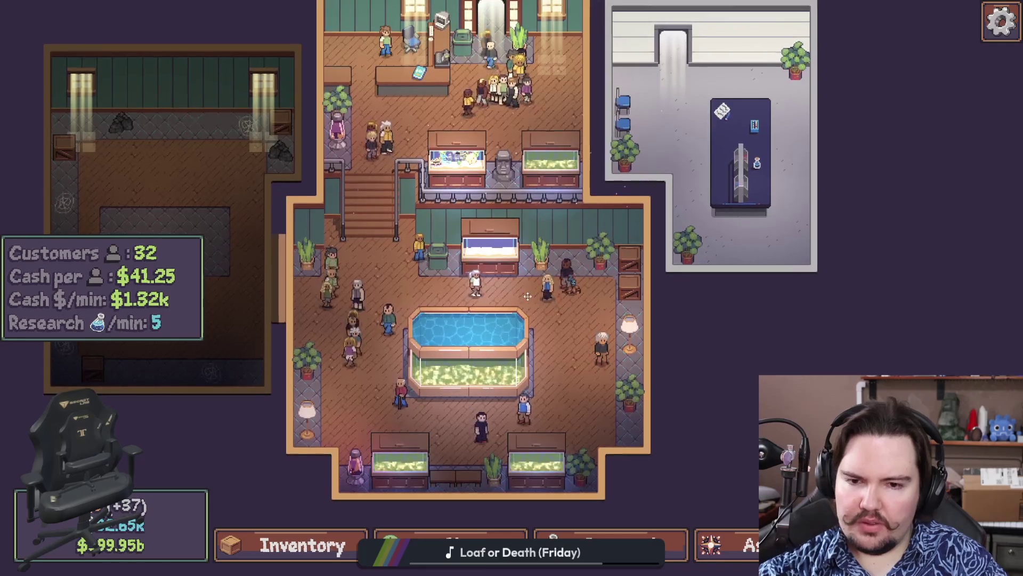
drag(520, 297, 532, 298)
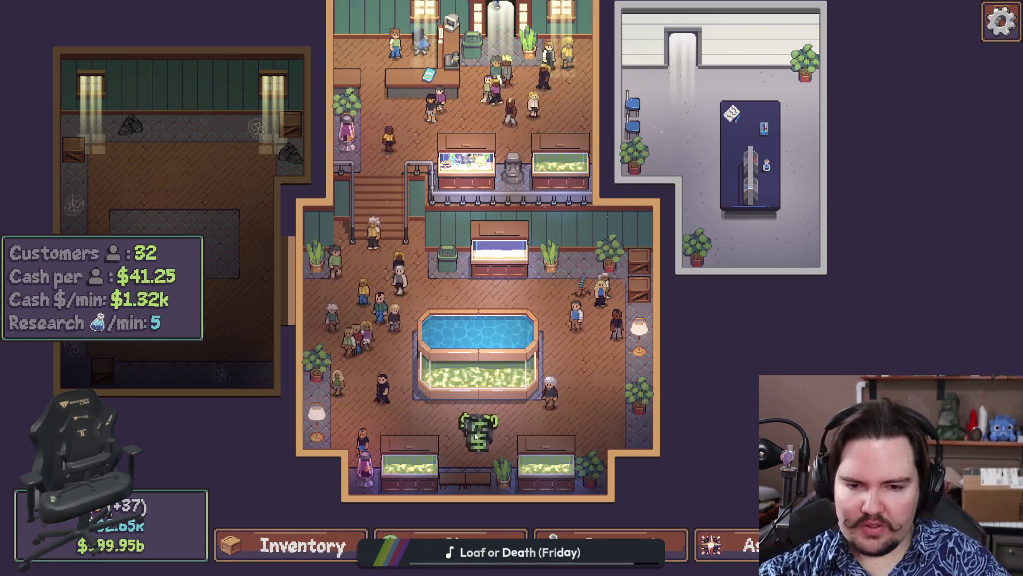
Pan around the shop and open the large pool tank's details
key(w)
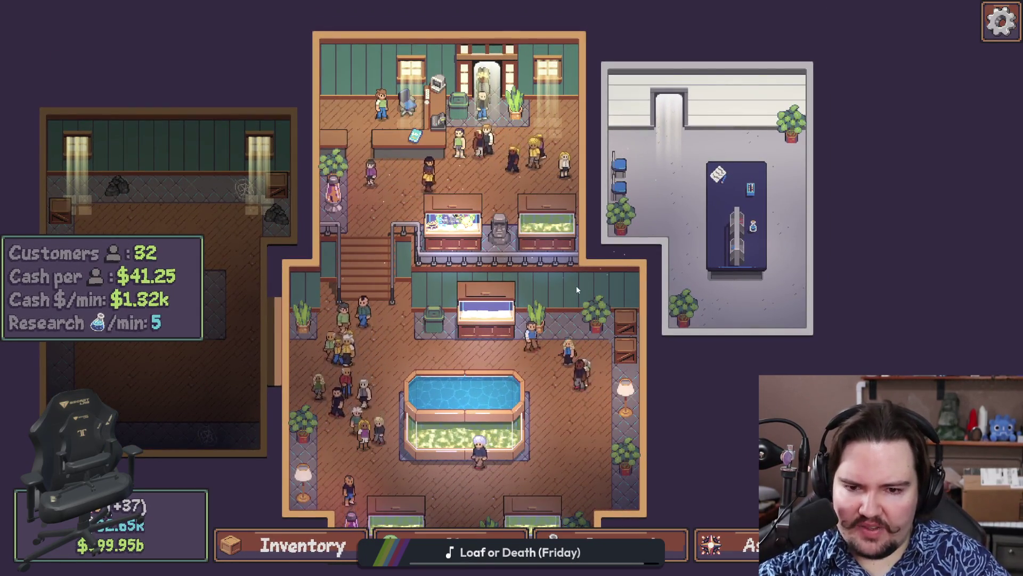
scroll(577, 286, up, 3)
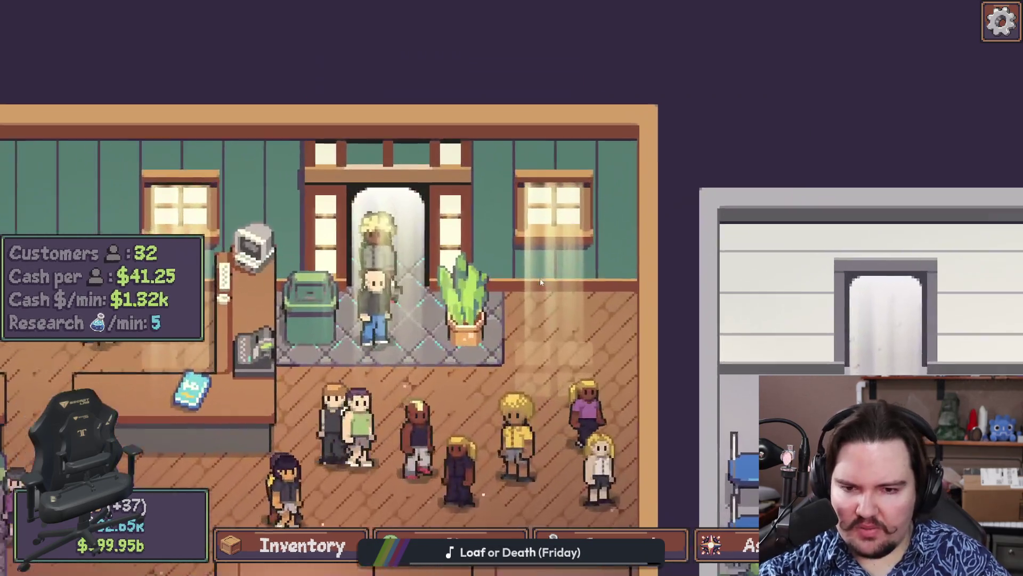
scroll(541, 281, up, 2)
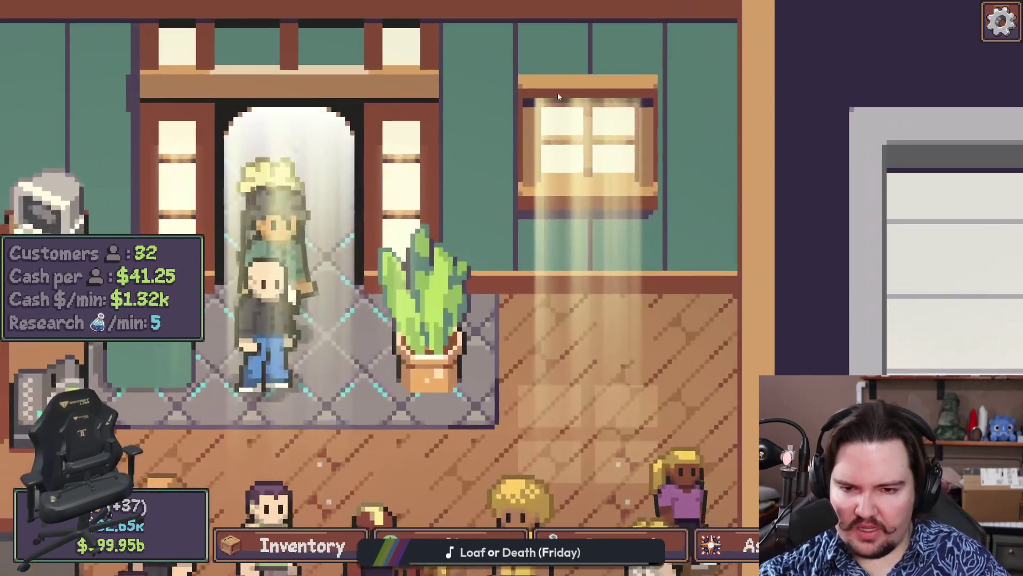
scroll(614, 279, down, 2)
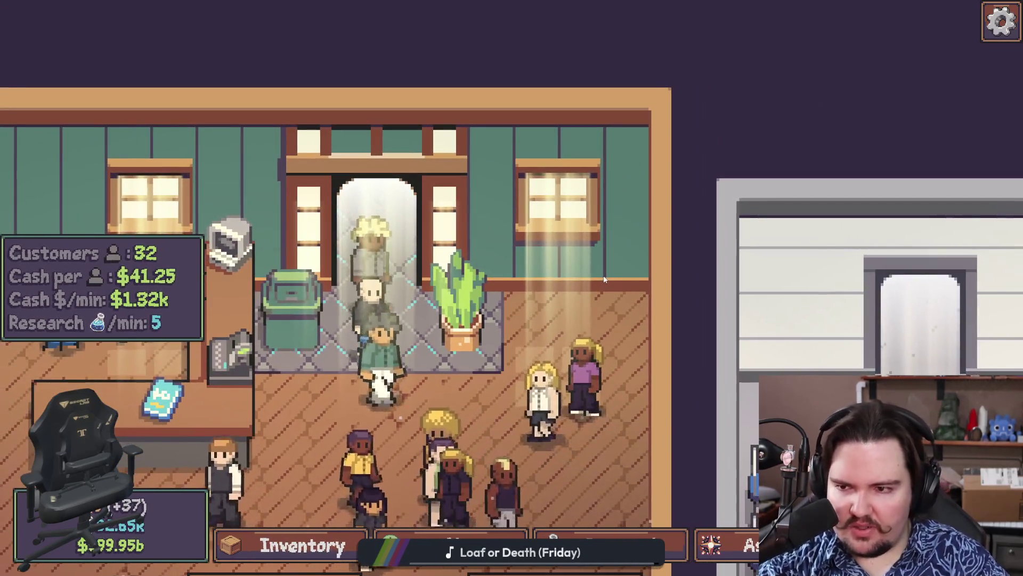
scroll(594, 280, down, 3)
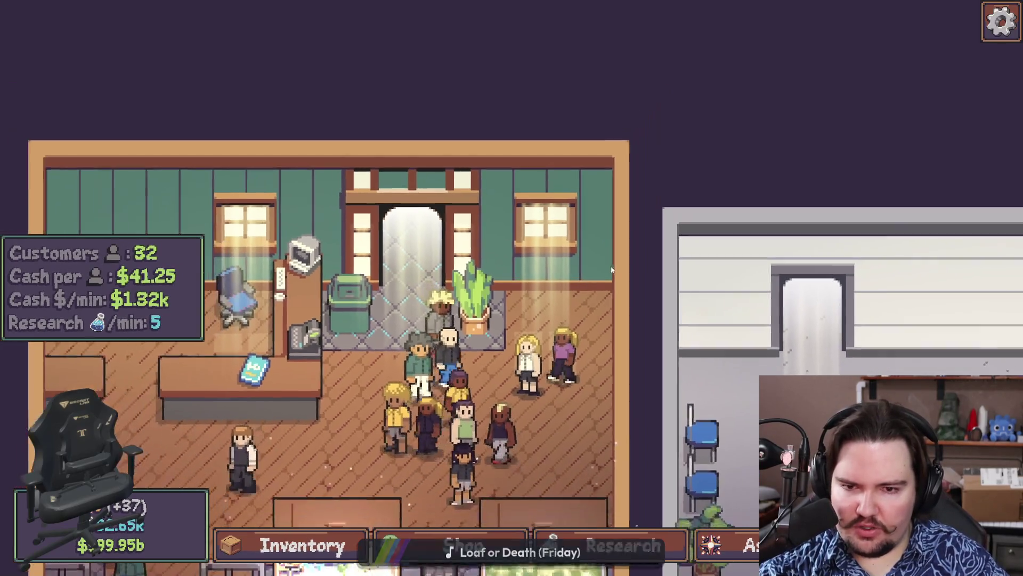
key(s)
key(d)
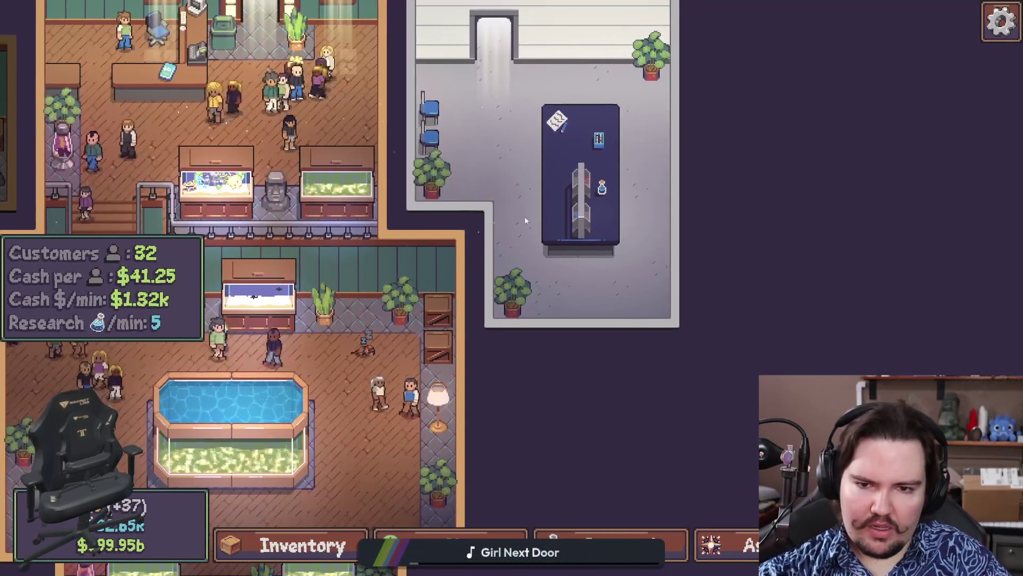
key(a)
key(s)
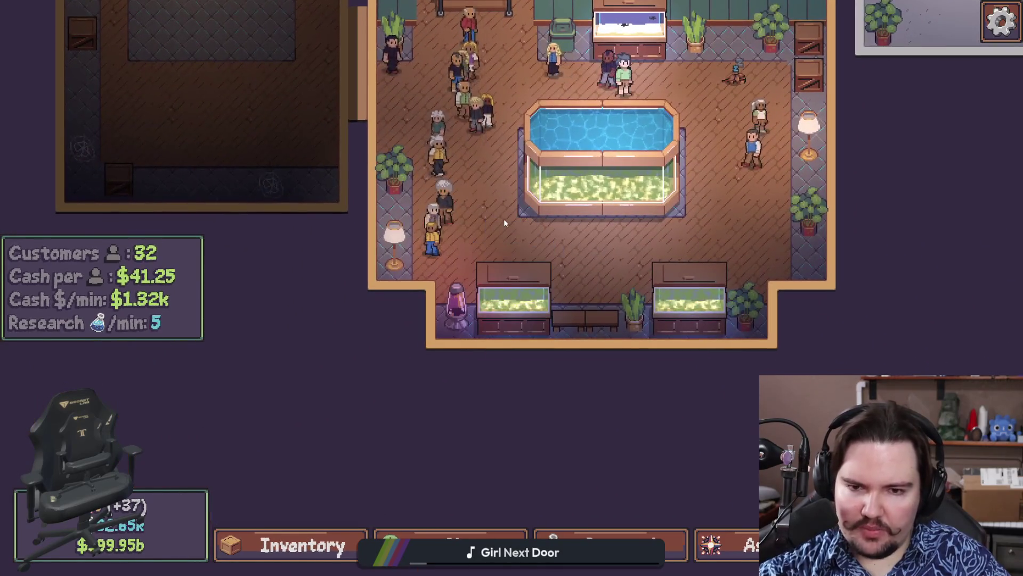
key(w)
key(d)
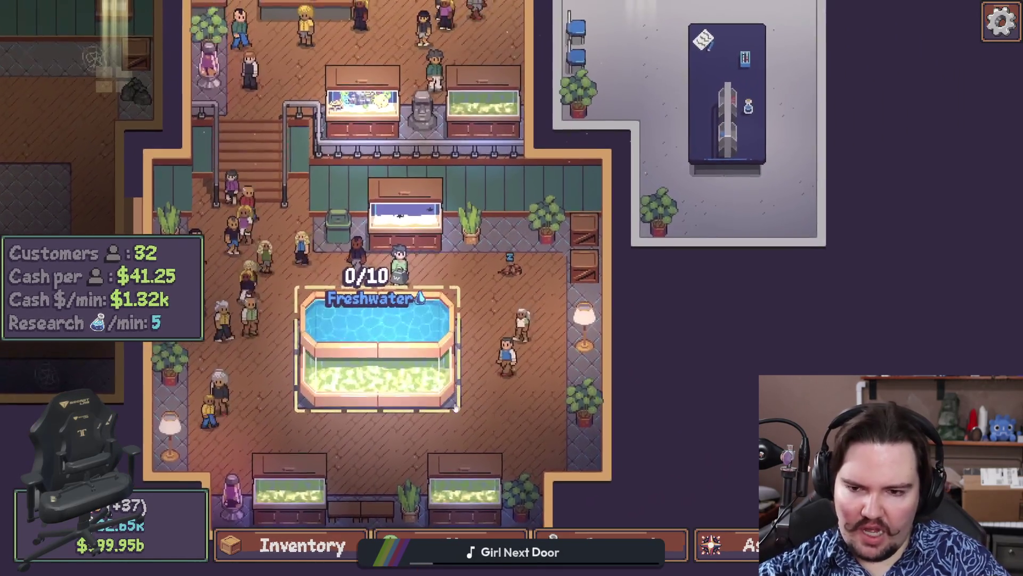
scroll(542, 212, up, 5)
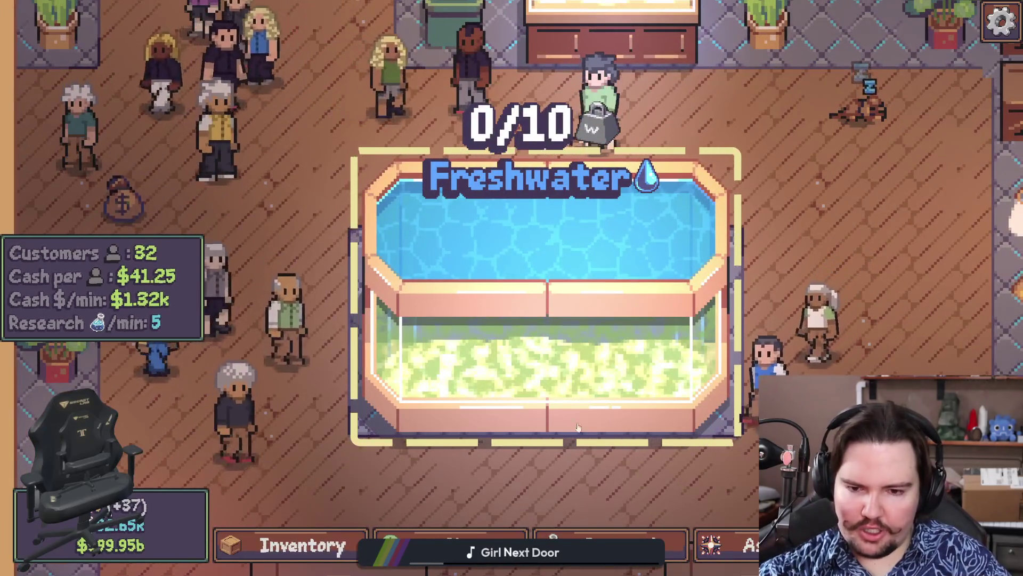
click(541, 212)
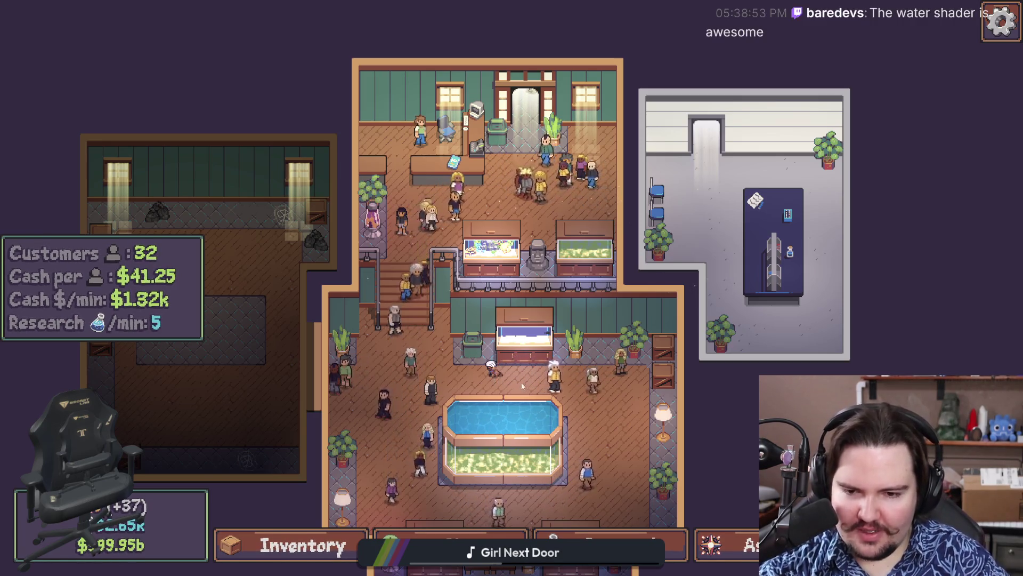
Open Fish Tank 3, the back 3/5 Freshwater tank, with its Synergies panel
key(s)
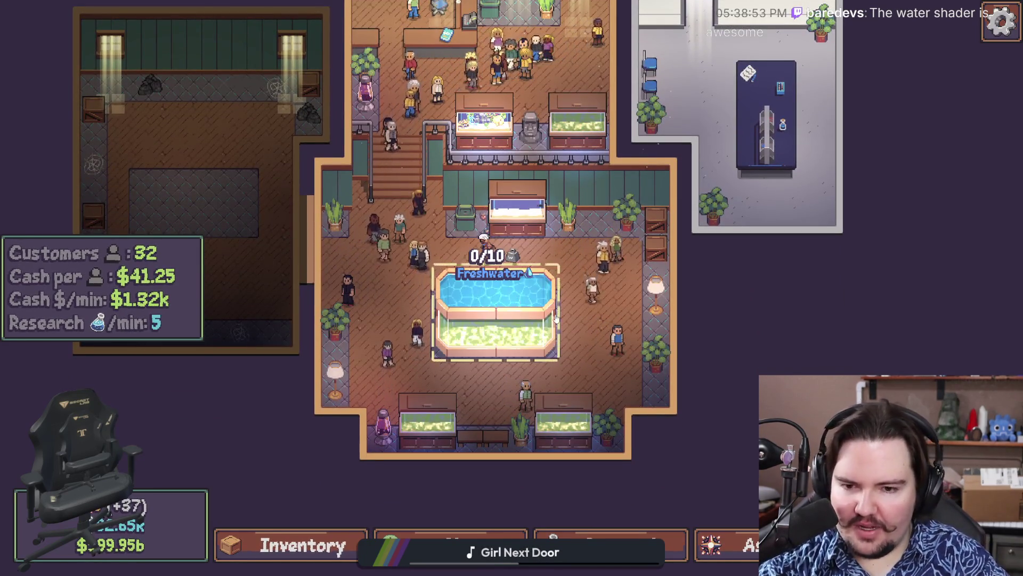
scroll(555, 318, up, 1)
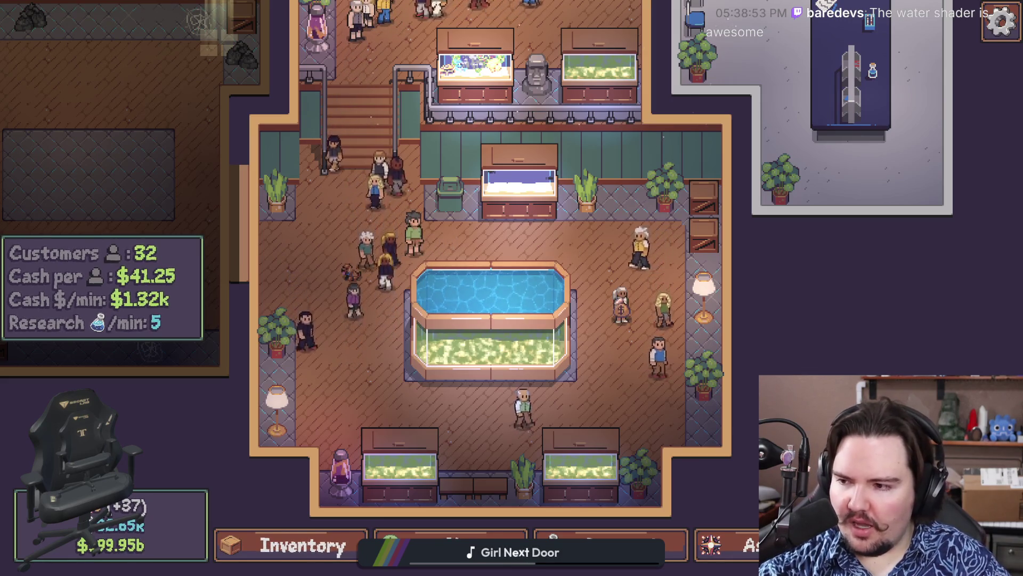
scroll(478, 235, up, 2)
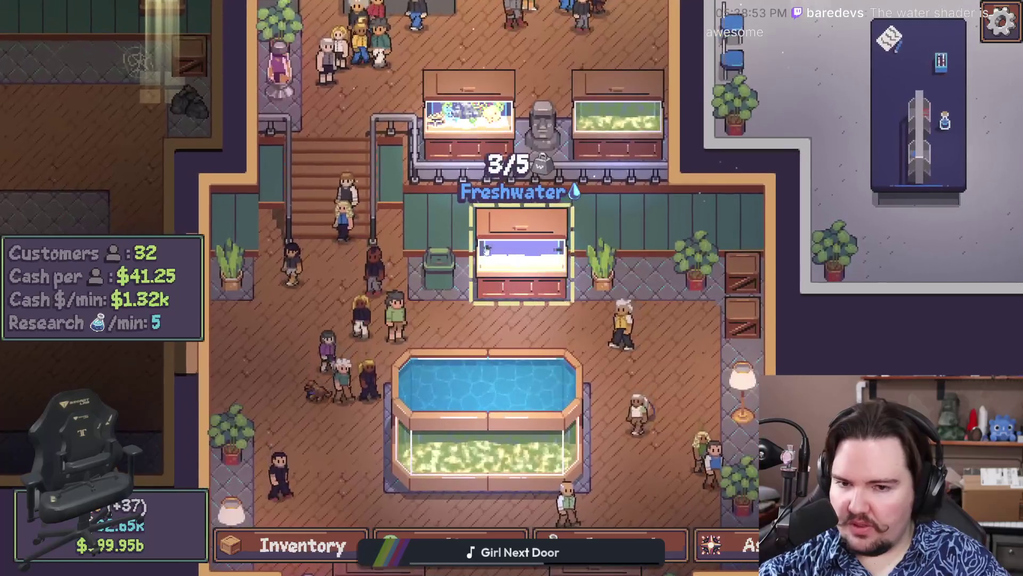
click(485, 250)
Scroll the Synergies list to Fish and Cheaps (x1.25), then close Fish Tank 3
scroll(193, 299, up, 2)
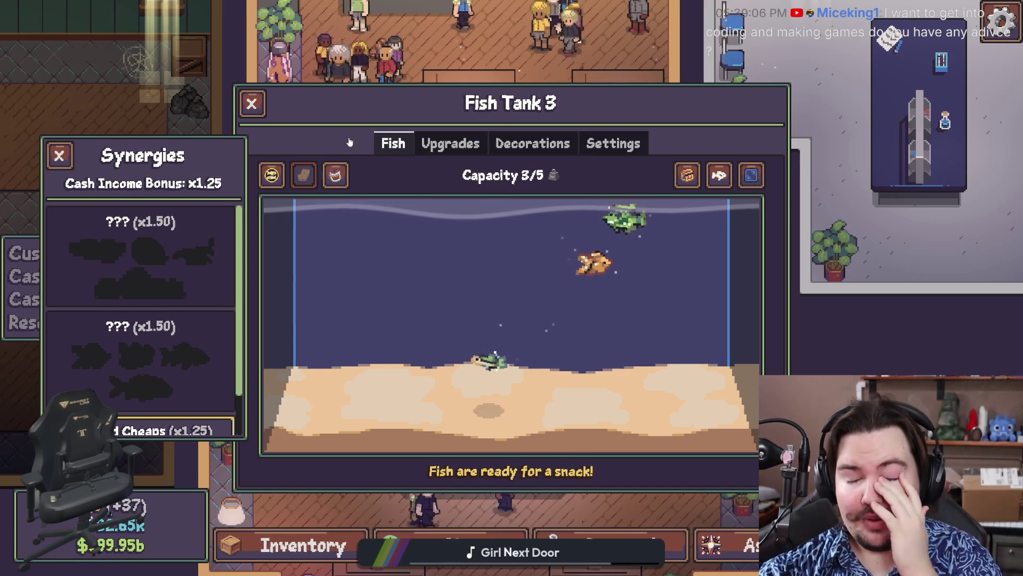
scroll(137, 247, down, 1)
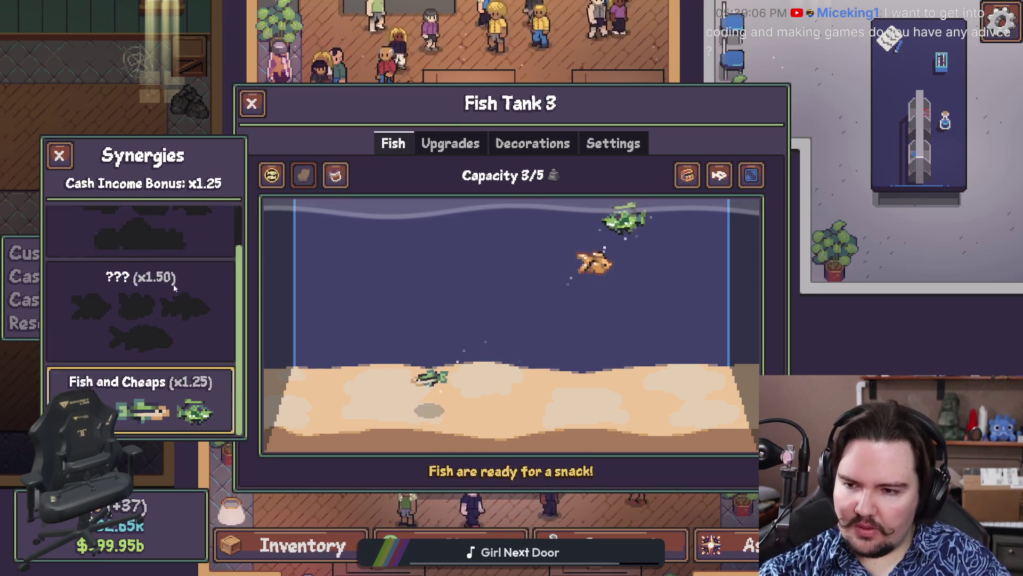
scroll(154, 267, up, 1)
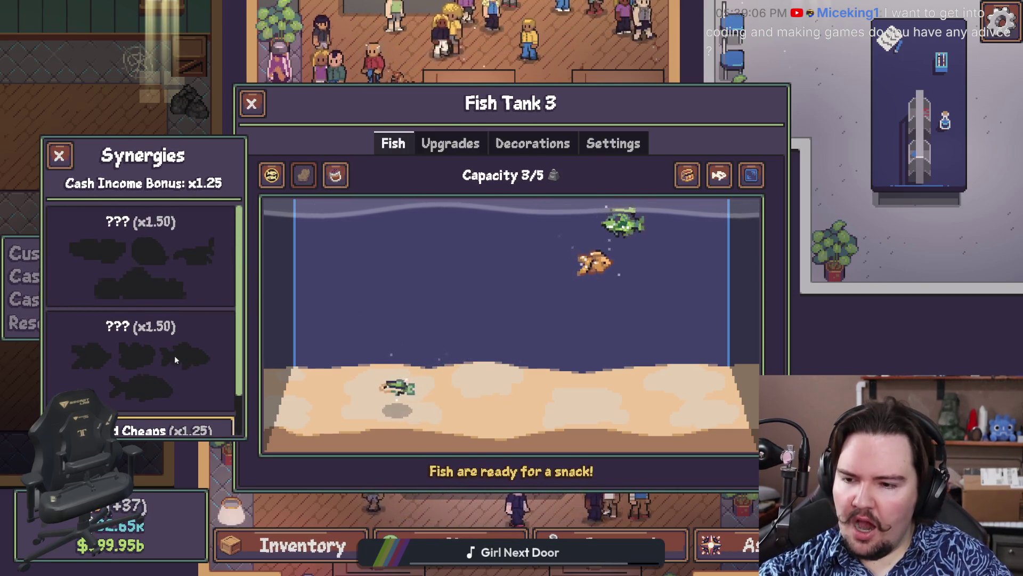
scroll(144, 368, down, 1)
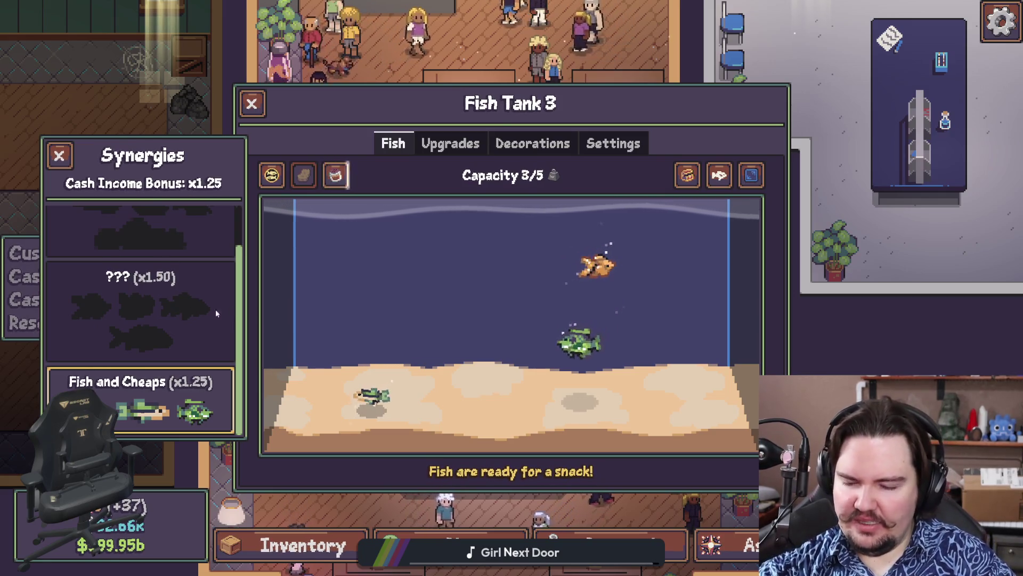
click(252, 102)
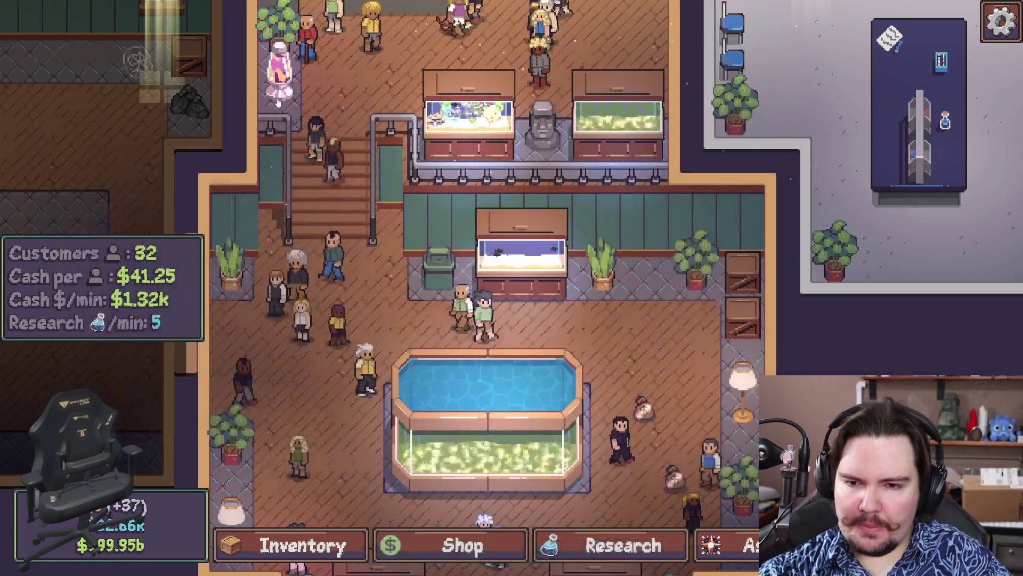
Pan around the shop to the lower floor and stairs, briefly opening Research
drag(357, 278, 549, 465)
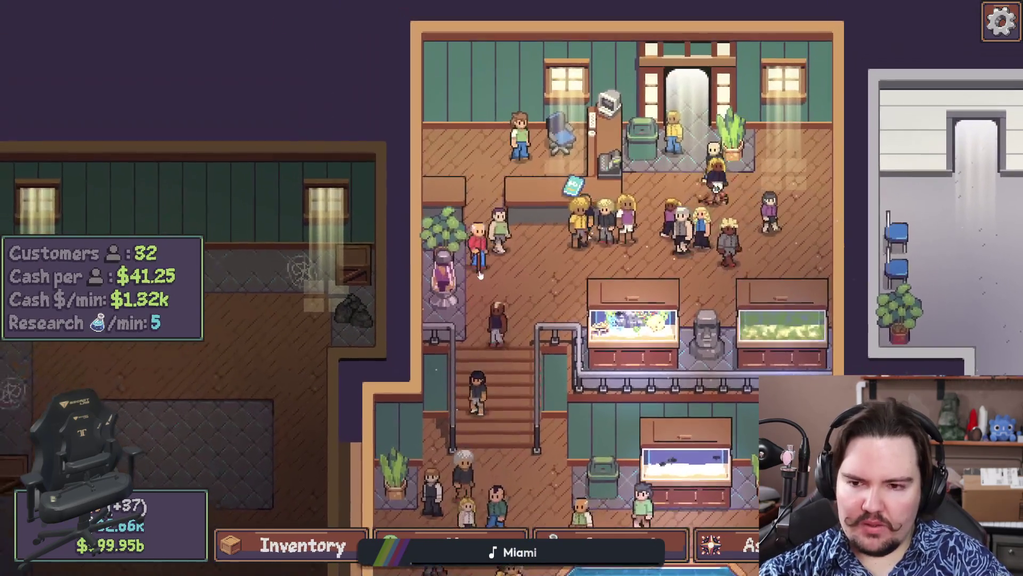
drag(581, 277, 436, 418)
scroll(434, 318, up, 4)
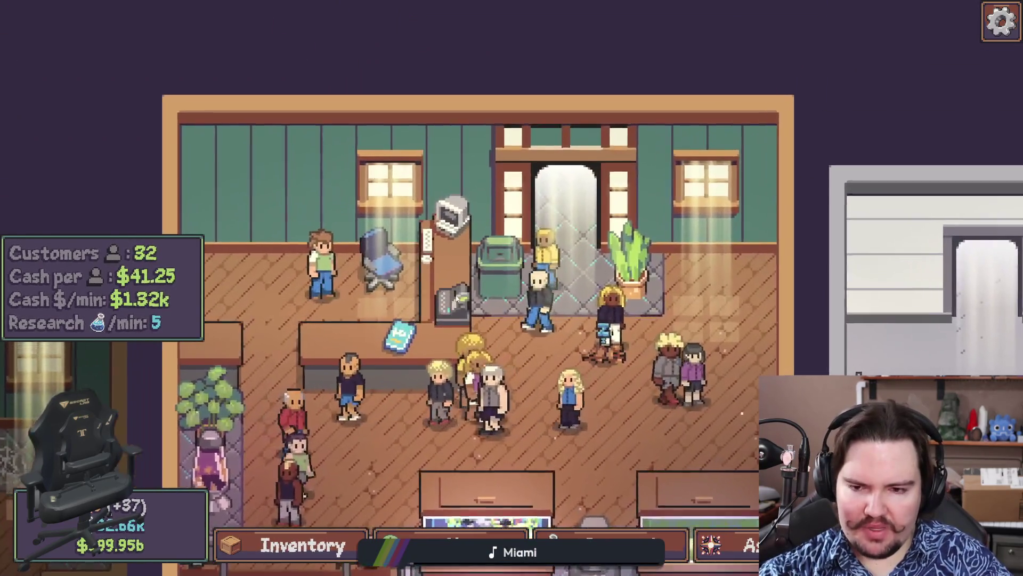
scroll(466, 276, down, 3)
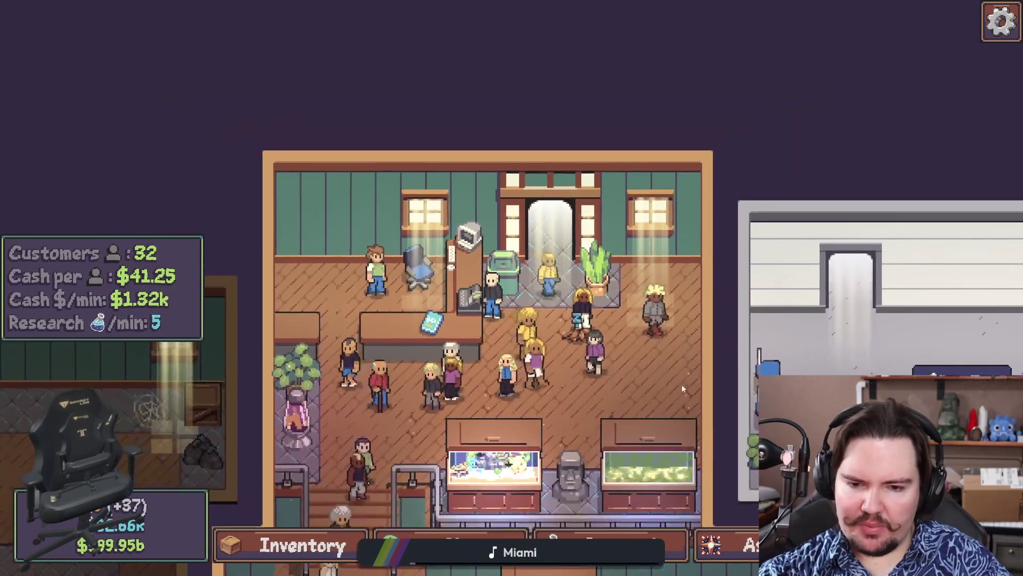
drag(682, 385, 755, 513)
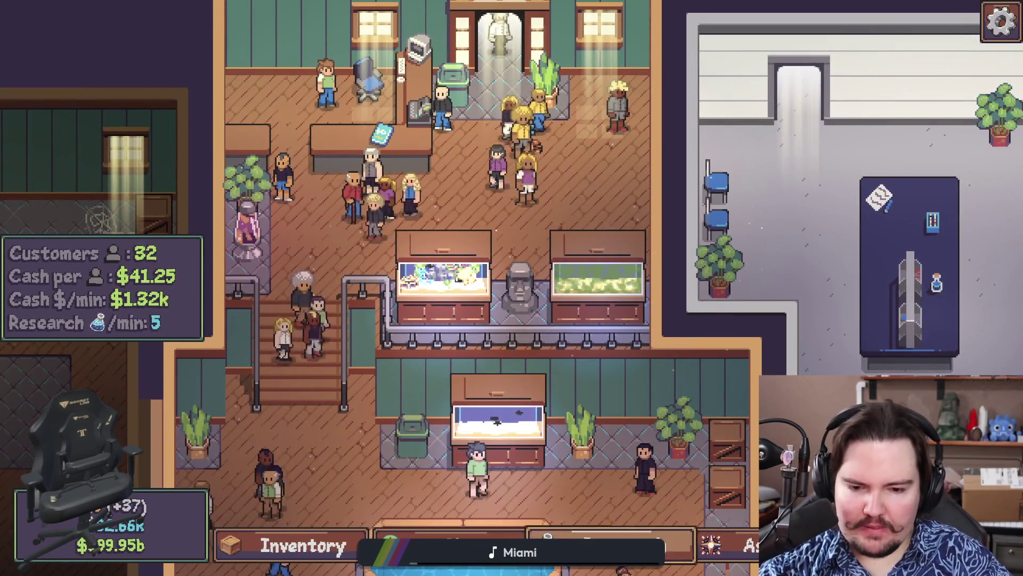
key(r)
key(Escape)
drag(616, 512, 564, 411)
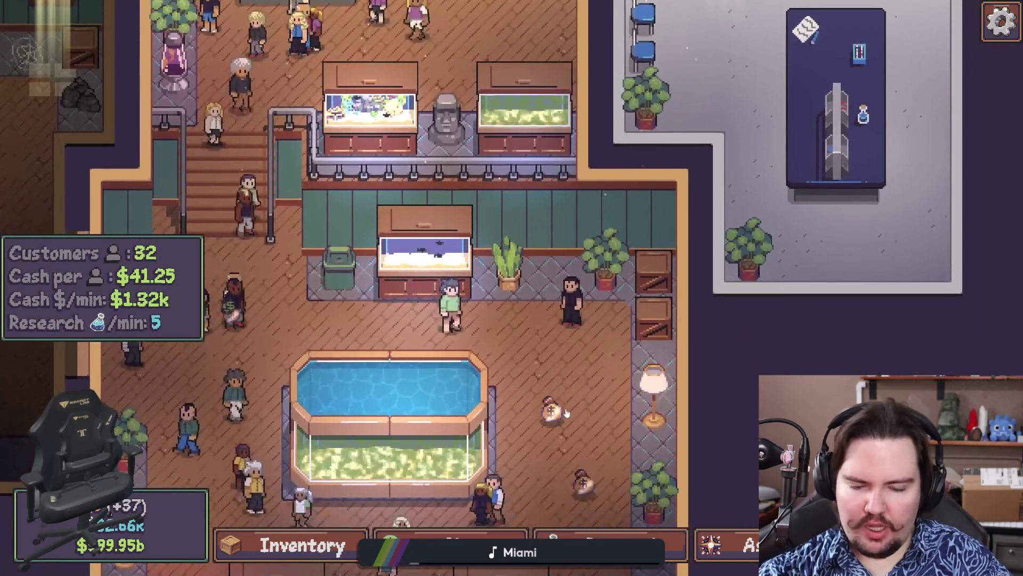
Collect the money bag near the pool and open the fish Inventory from the Shop
click(565, 427)
key(b)
click(330, 557)
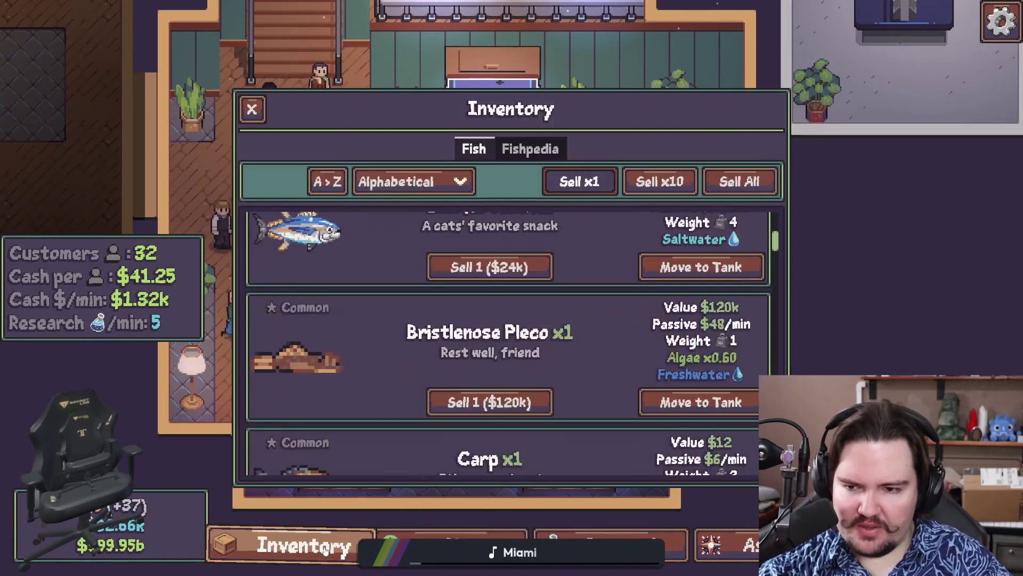
Close the Inventory, then open and close Fish Tank 3's details
key(Escape)
click(494, 108)
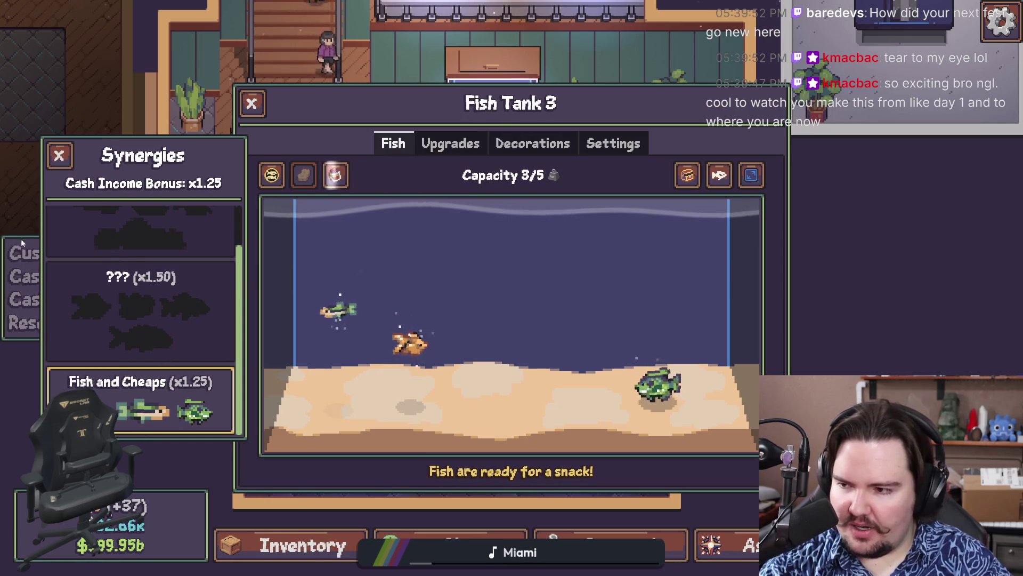
key(Escape)
scroll(308, 416, up, 3)
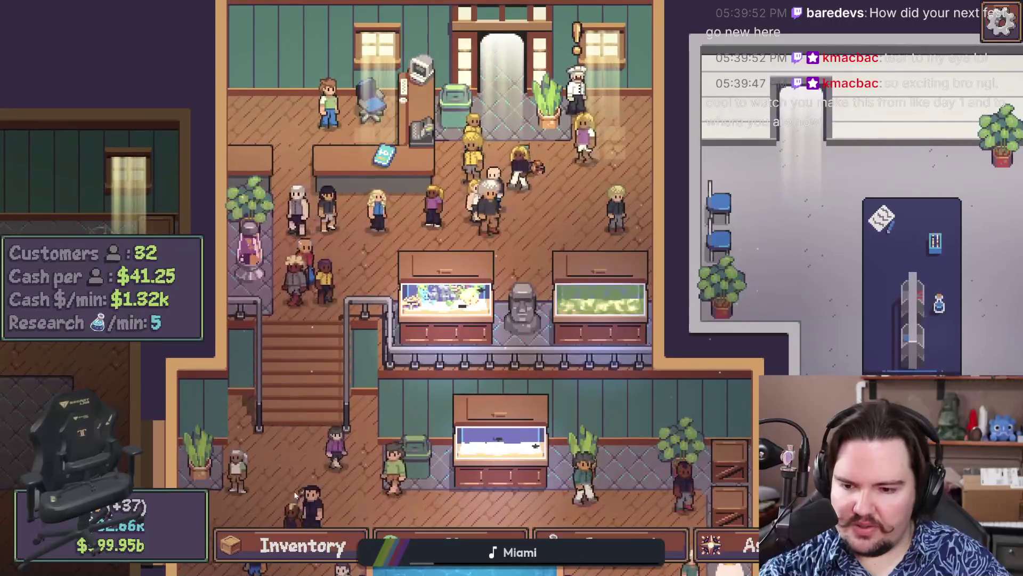
key(s)
scroll(350, 426, down, 2)
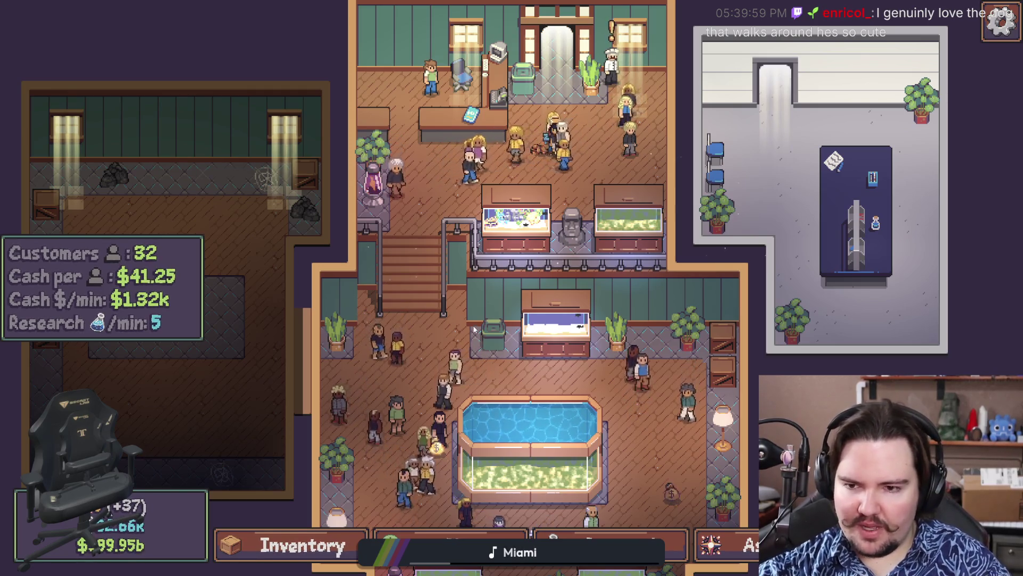
key(s)
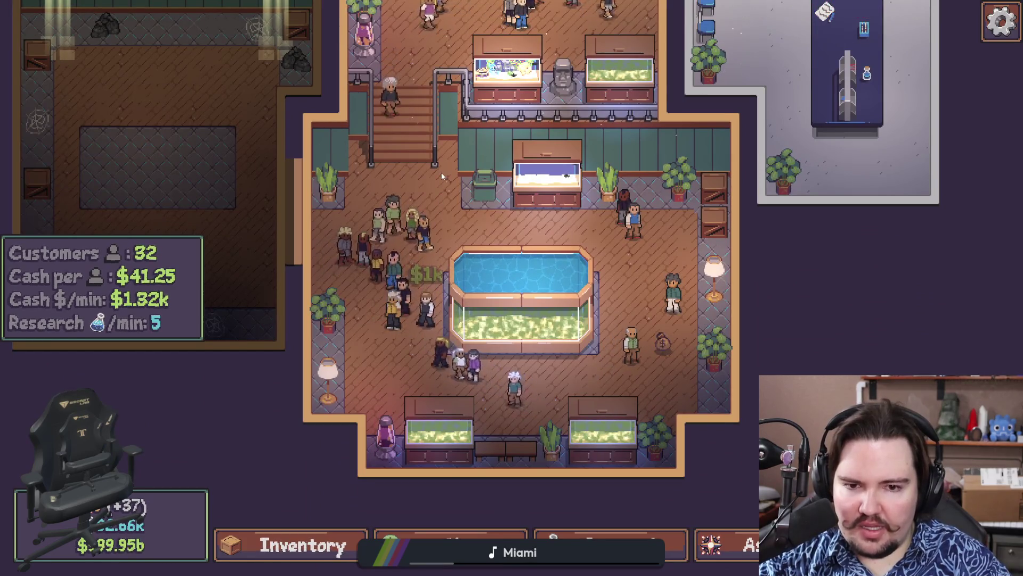
key(w)
key(w)
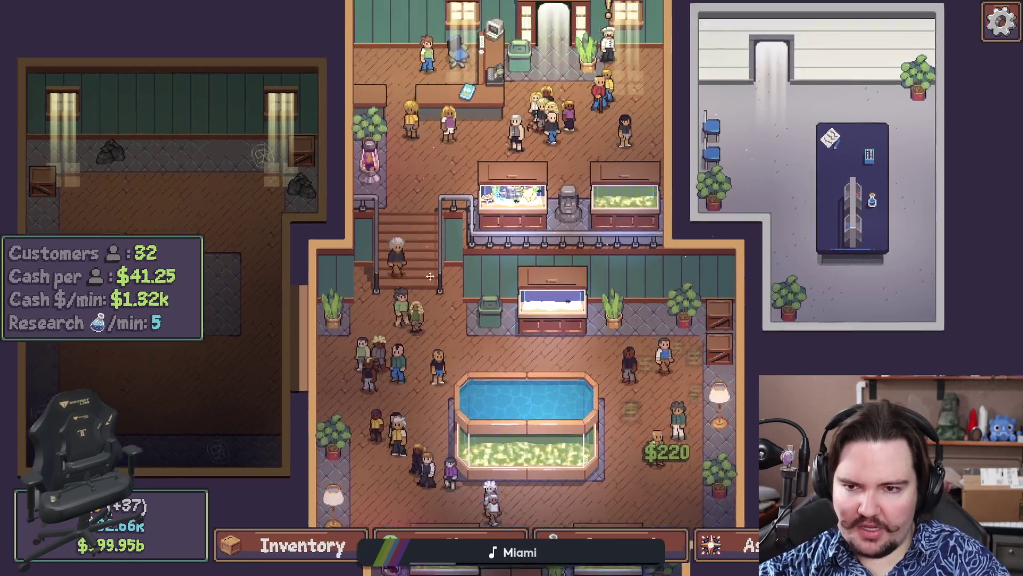
scroll(490, 331, up, 5)
scroll(490, 332, up, 3)
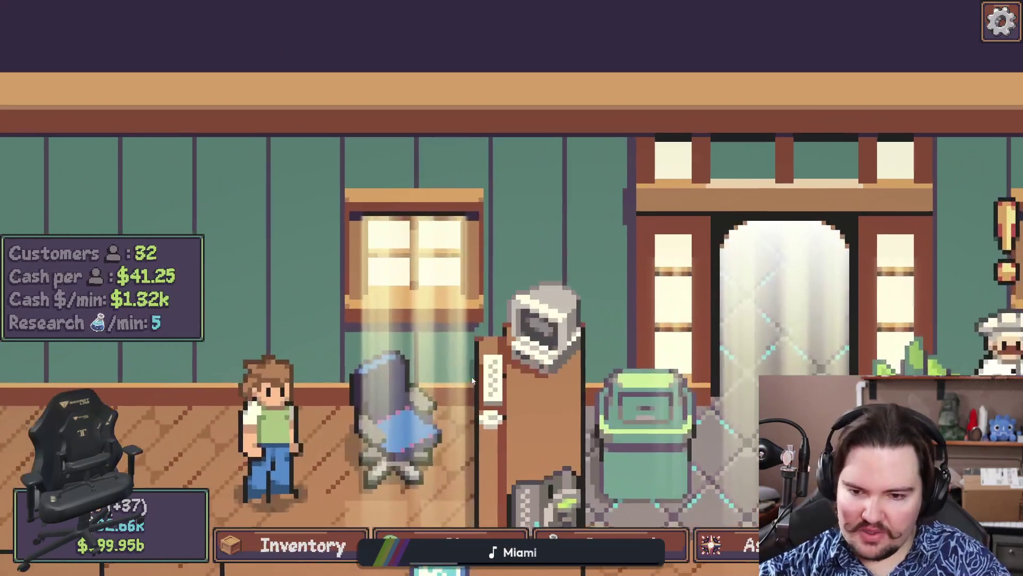
key(s)
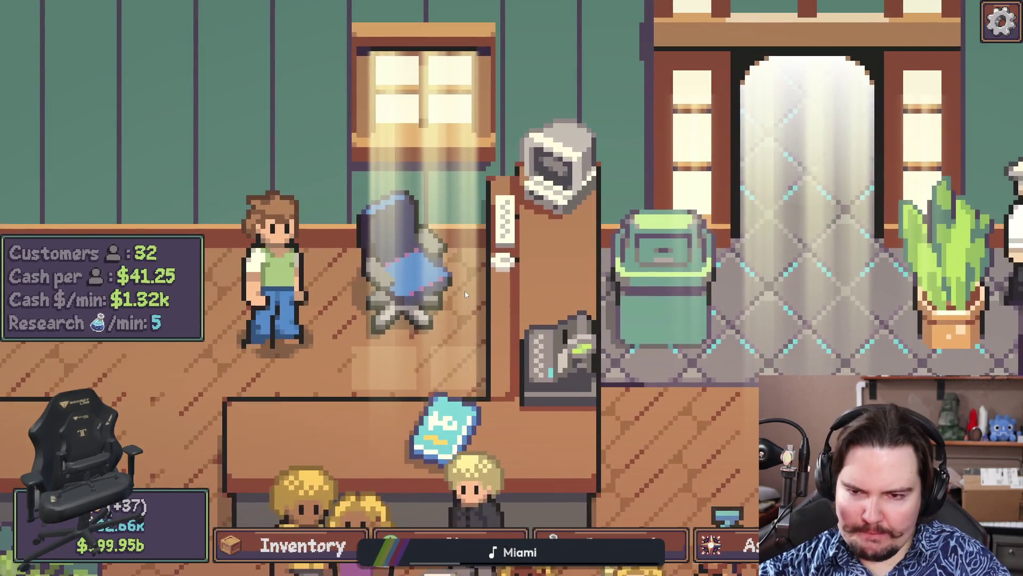
scroll(465, 295, down, 8)
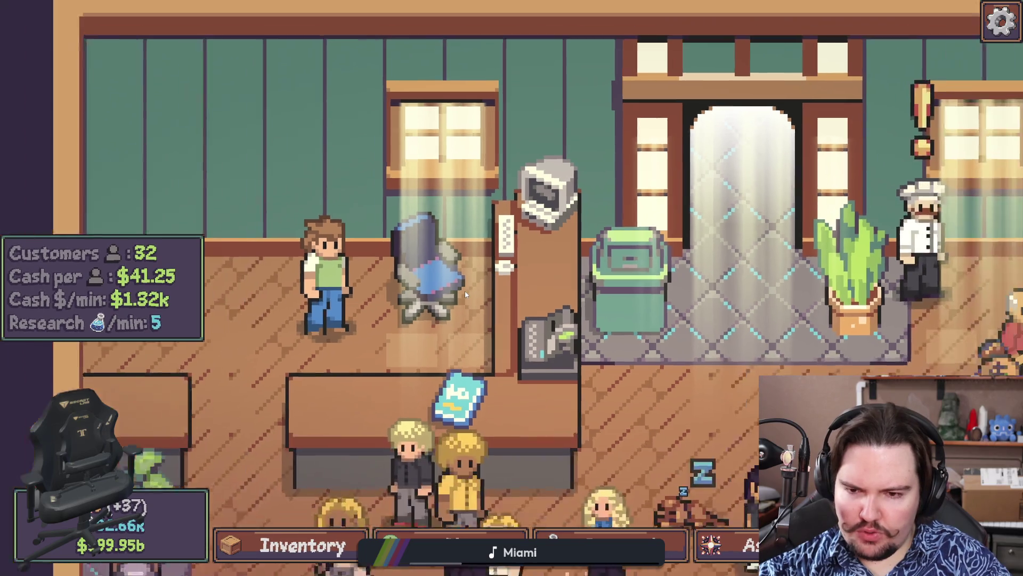
key(s)
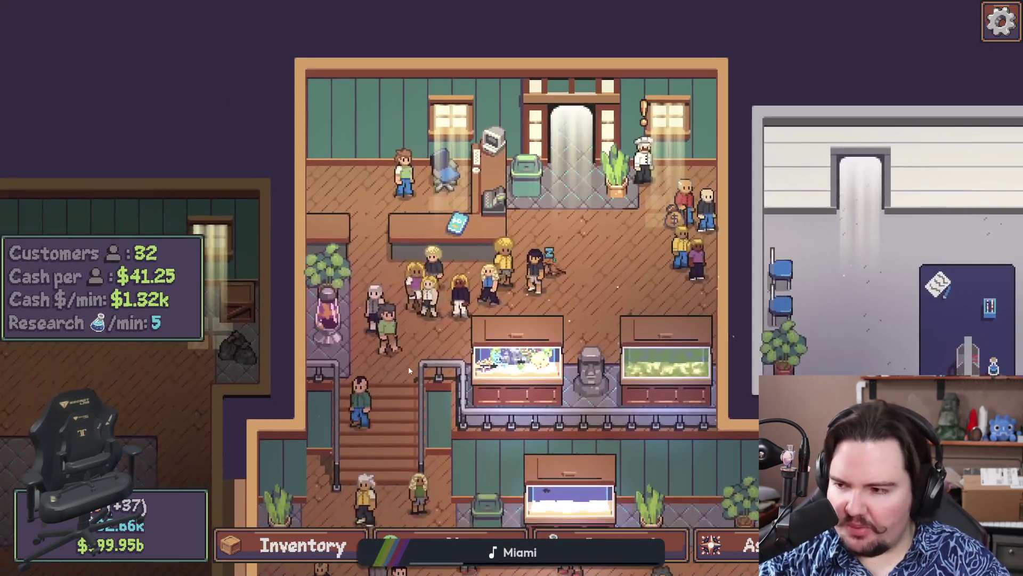
key(s)
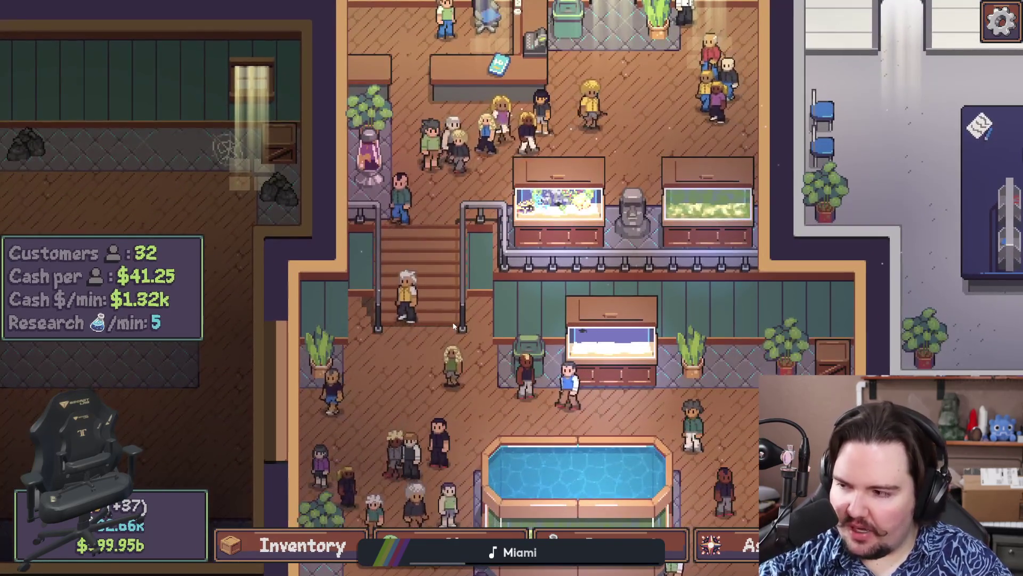
key(a)
key(d)
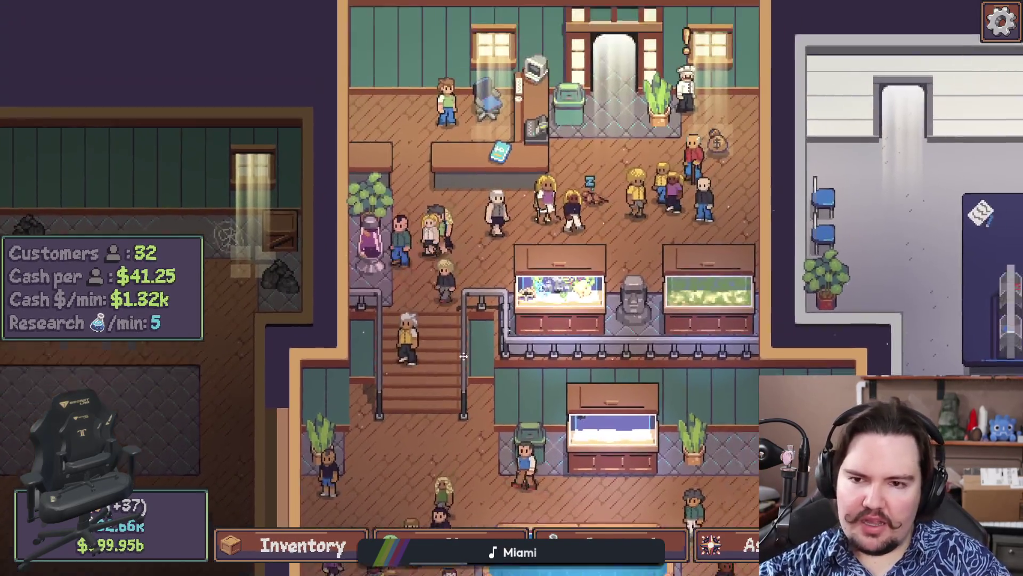
key(w)
key(s)
key(s)
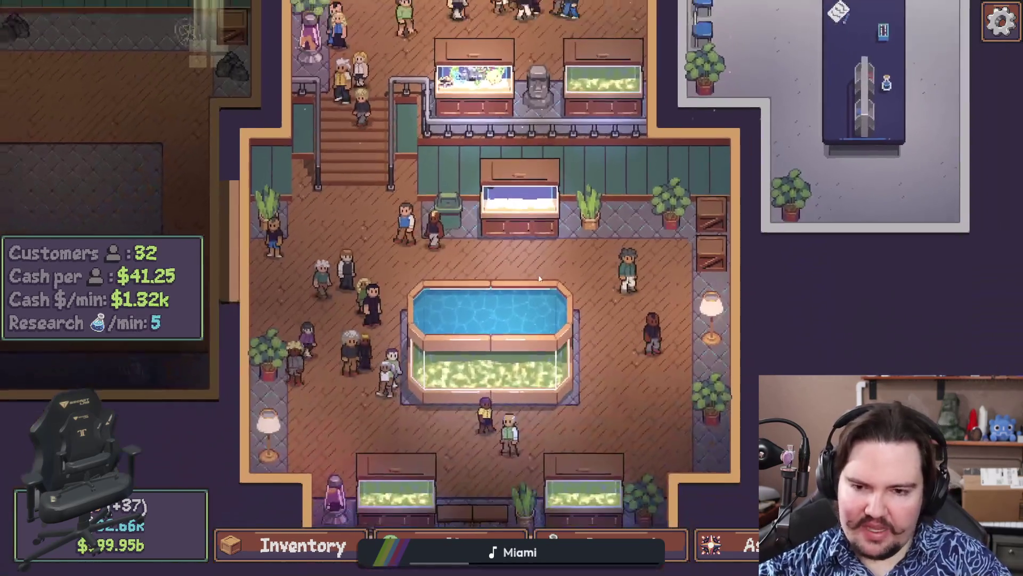
key(w)
scroll(569, 329, down, 2)
key(s)
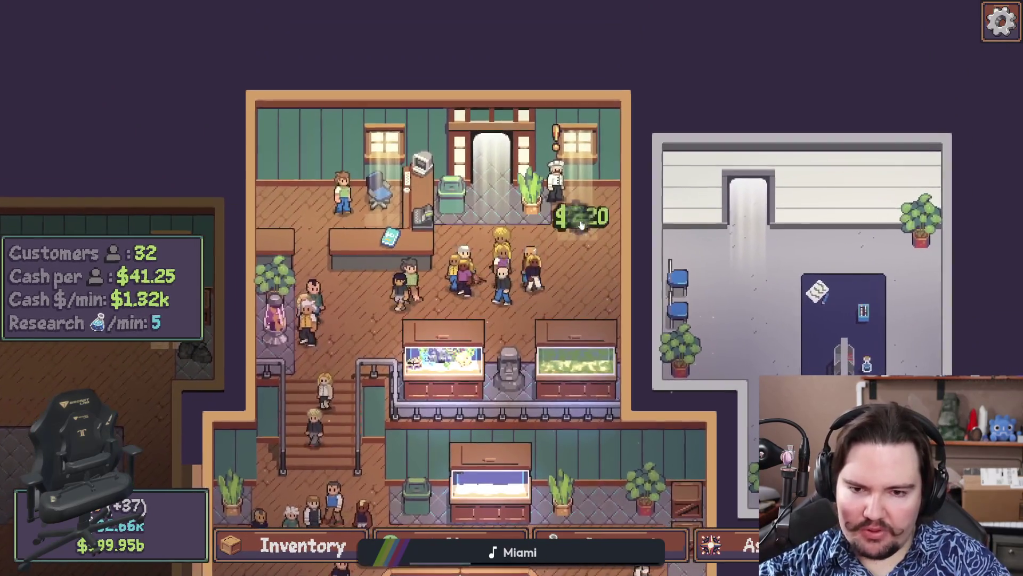
scroll(608, 222, down, 1)
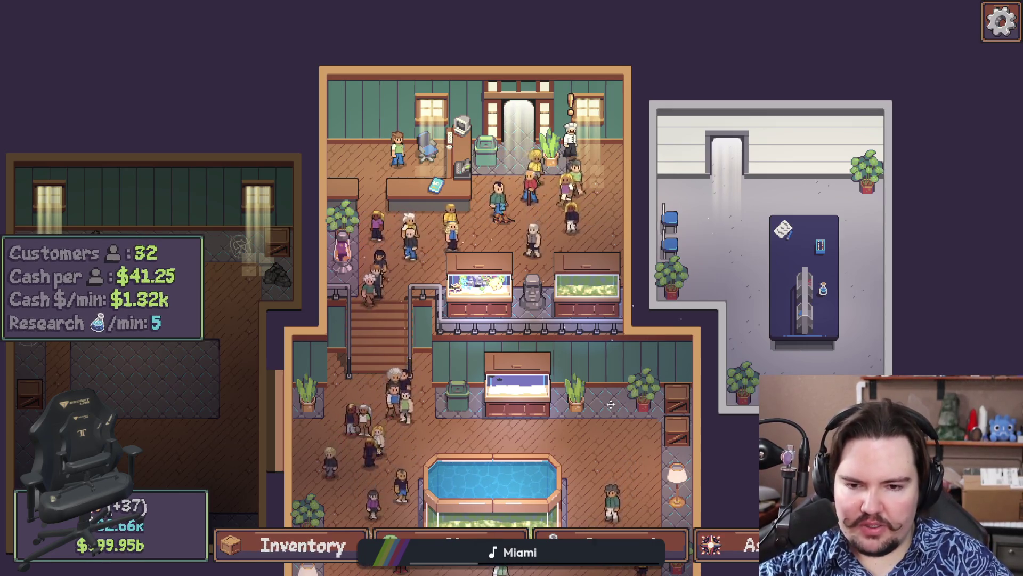
Pan around the shop floor up toward reception and back down
key(s)
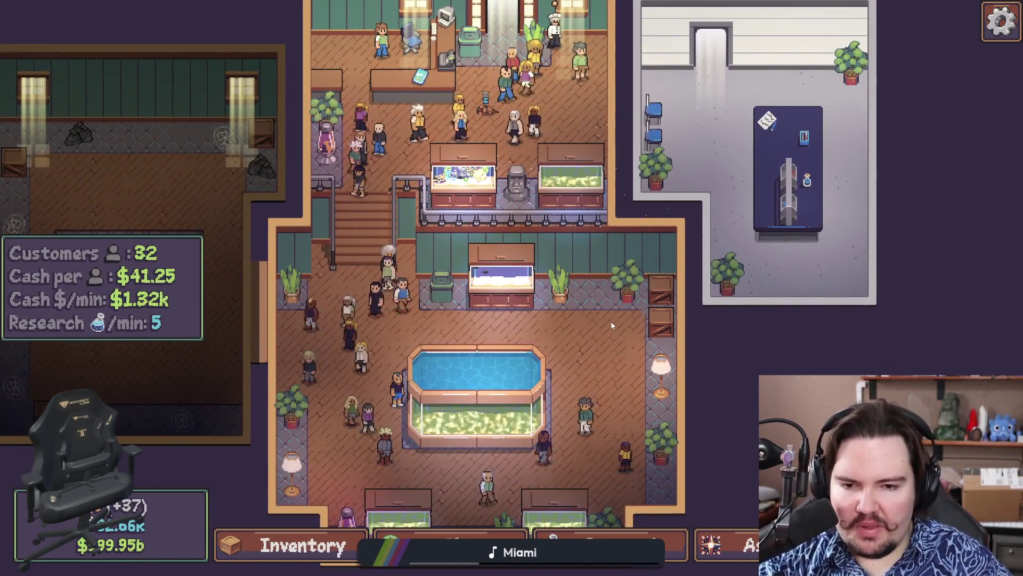
key(s)
key(a)
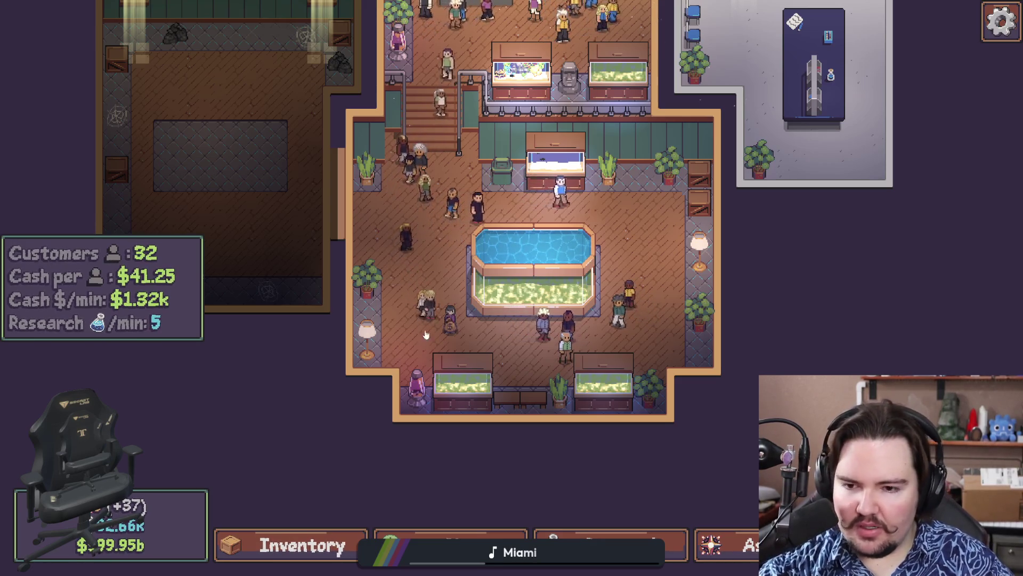
drag(347, 377, 336, 406)
key(w)
key(d)
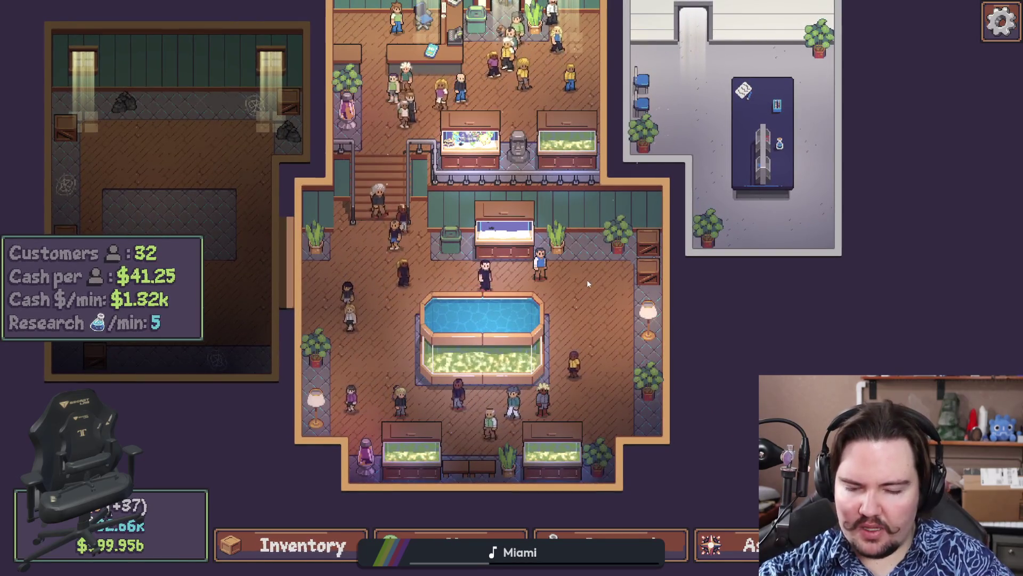
drag(587, 279, 581, 256)
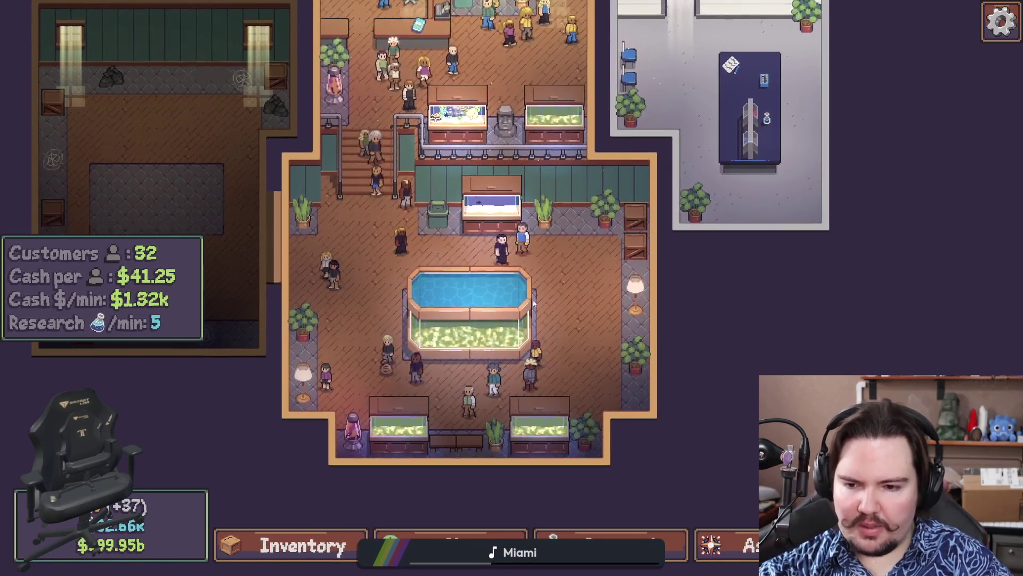
key(w)
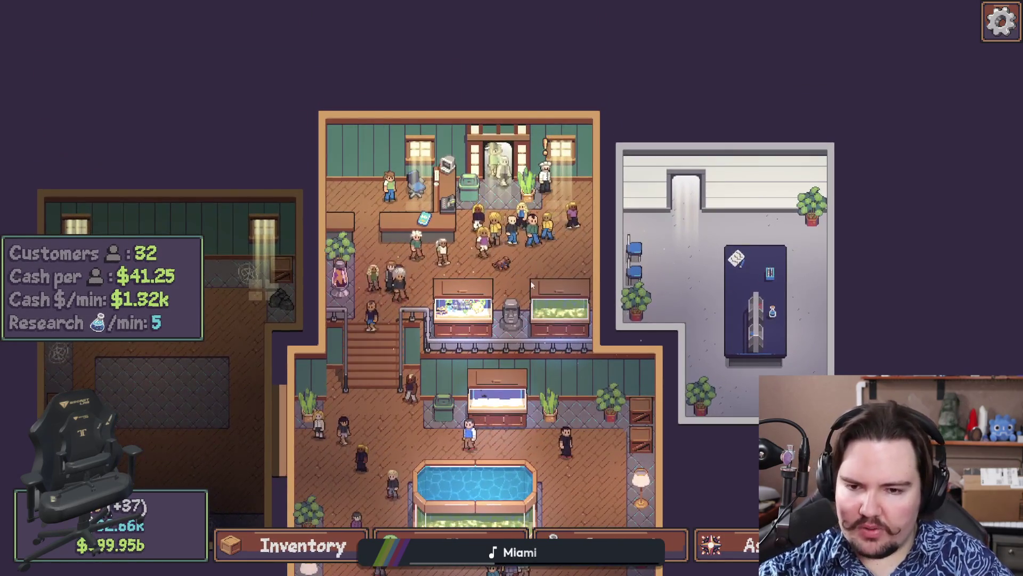
key(s)
drag(564, 408, 567, 357)
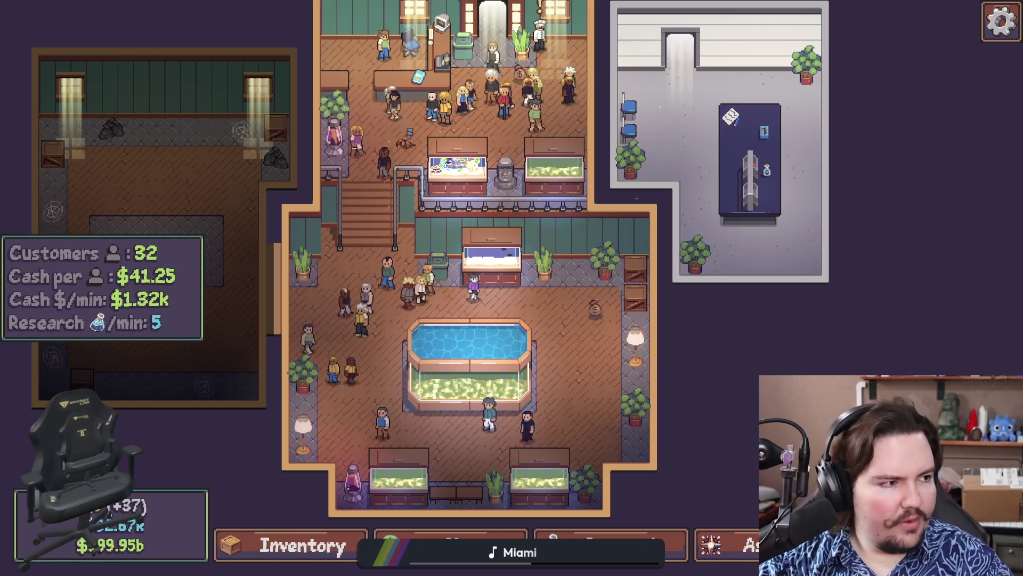
Search 'godot document' in Chrome, open the Godot Docs result, and maximize the browser
key(super+2)
text(godot document)
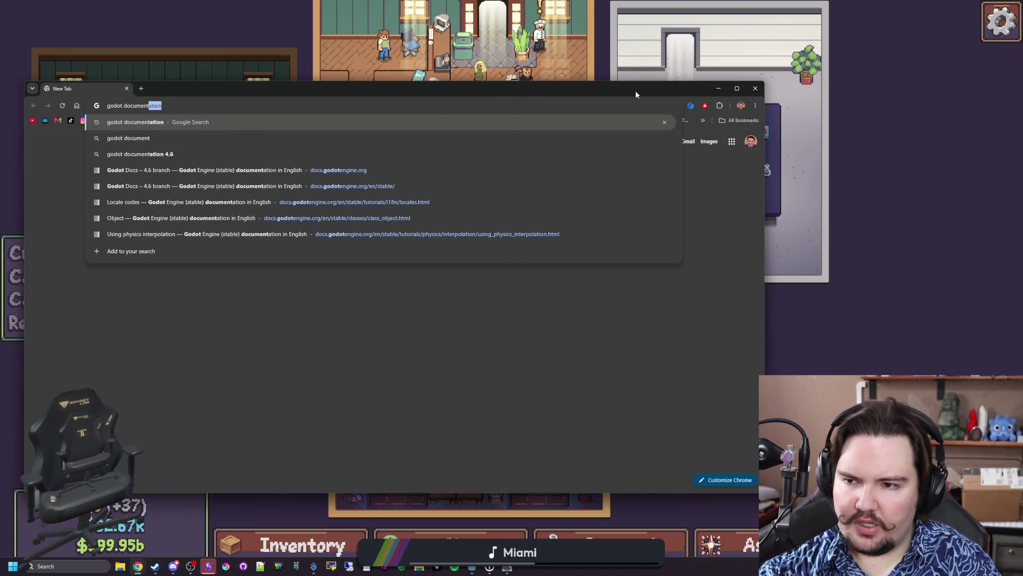
key(Return)
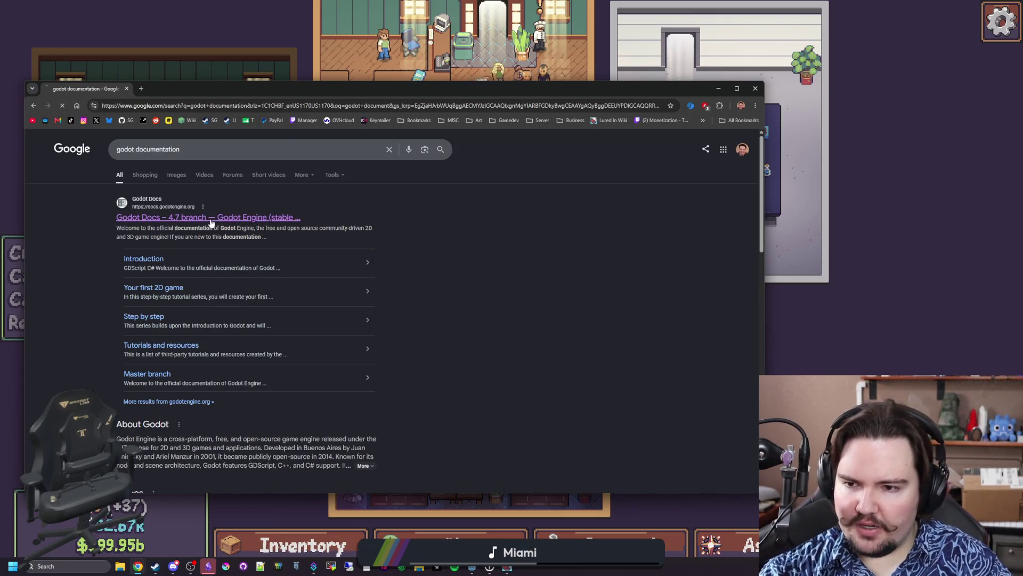
click(213, 217)
double_click(334, 90)
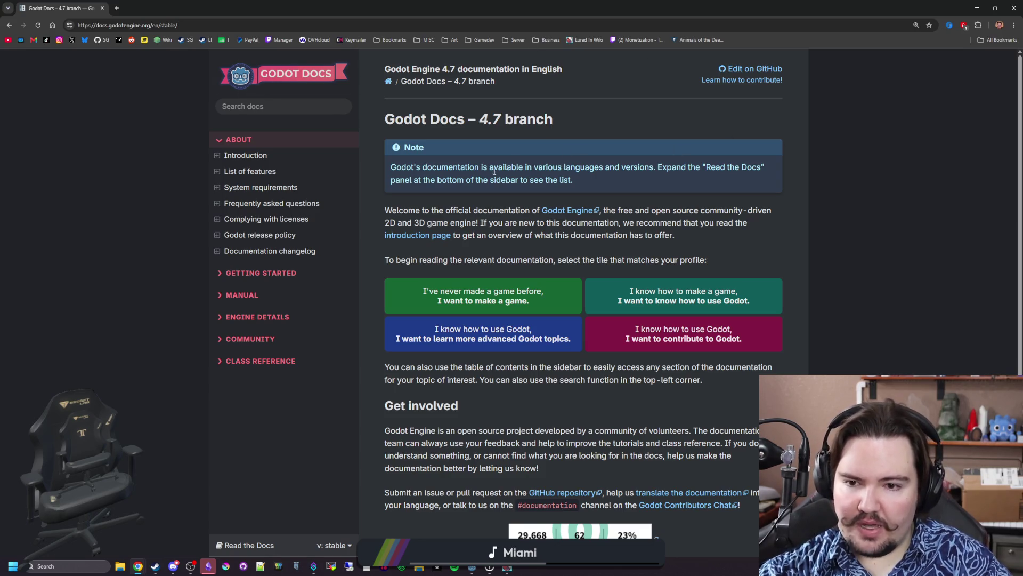
Open the Godot Docs beginner Introduction page and read down to 'About this documentation'
scroll(457, 218, down, 1)
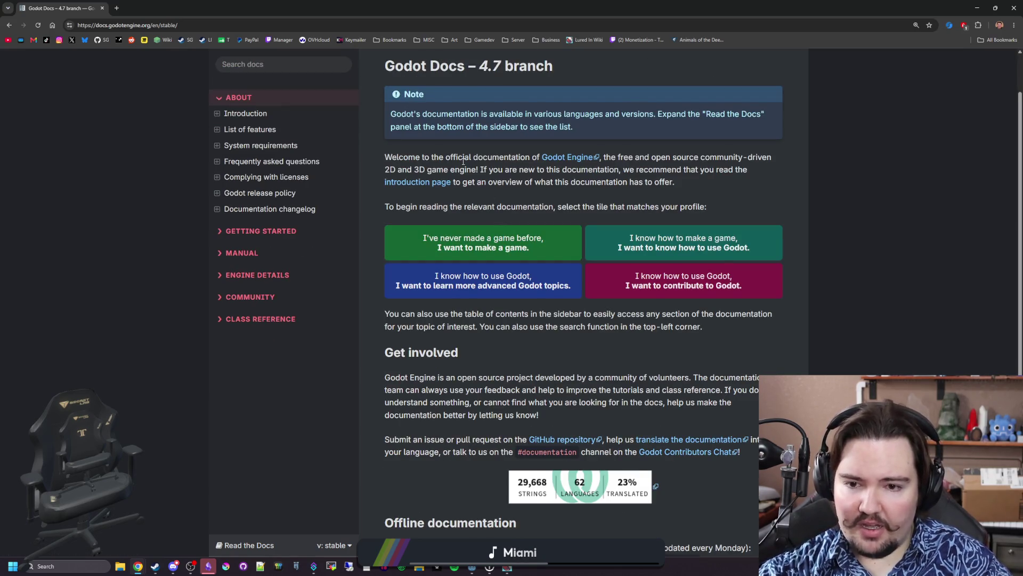
click(505, 247)
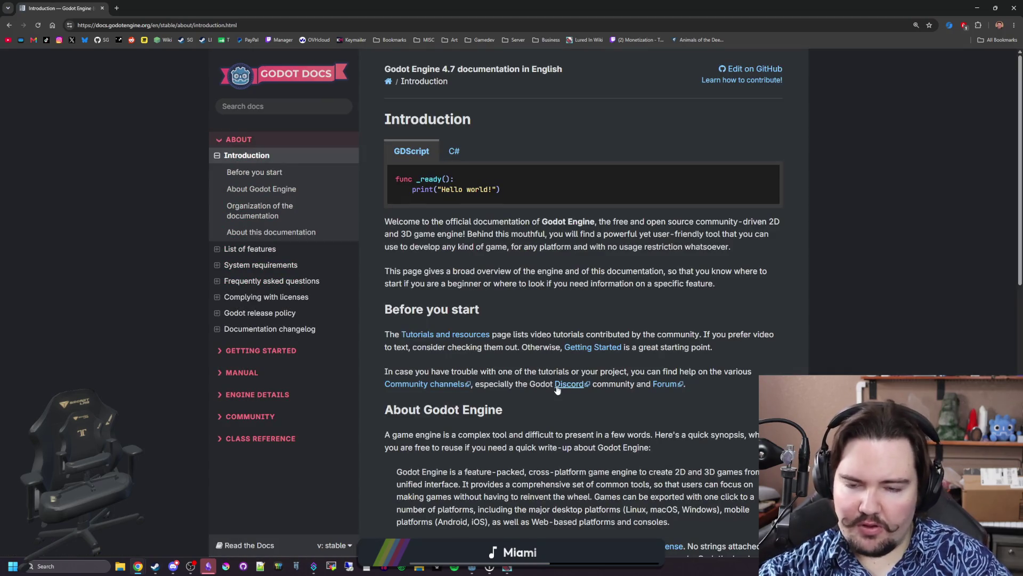
scroll(469, 127, down, 10)
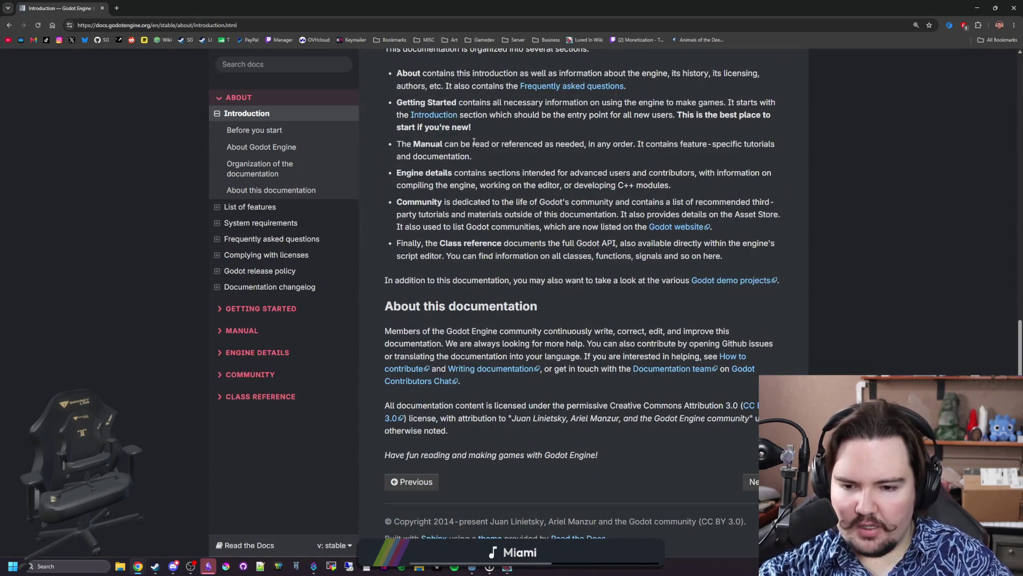
scroll(474, 141, up, 10)
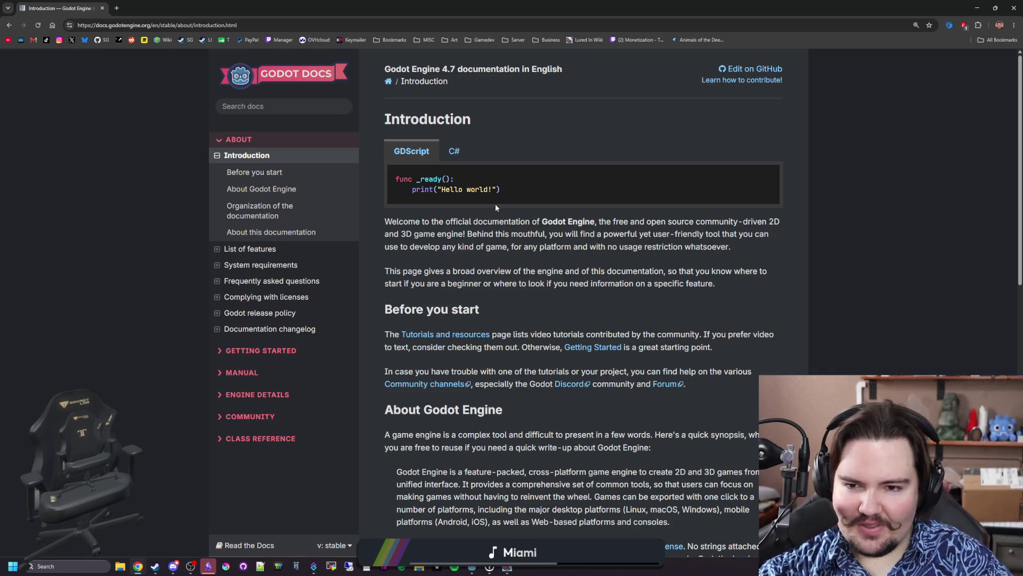
scroll(527, 261, down, 10)
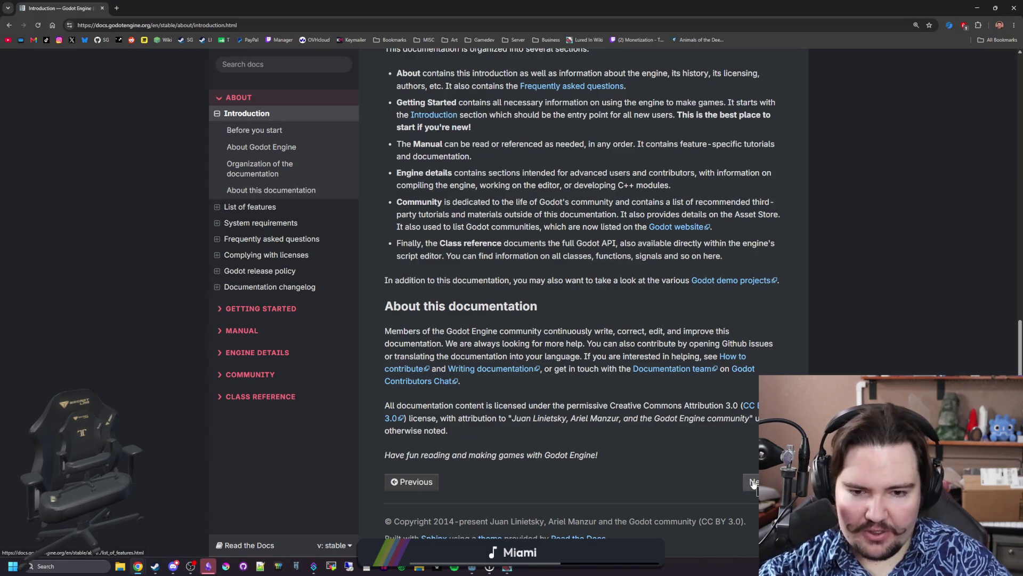
scroll(625, 424, up, 7)
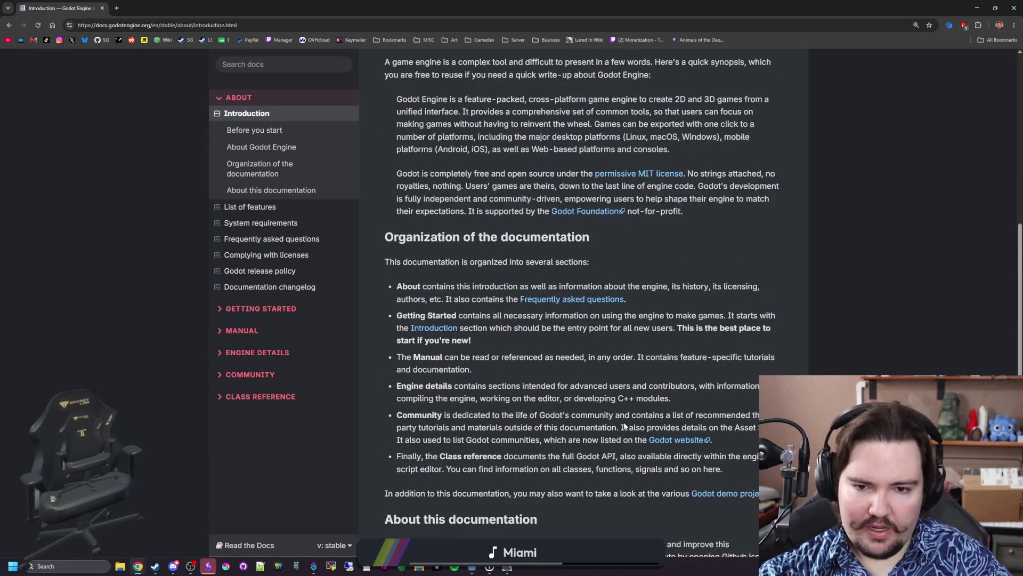
scroll(623, 421, down, 9)
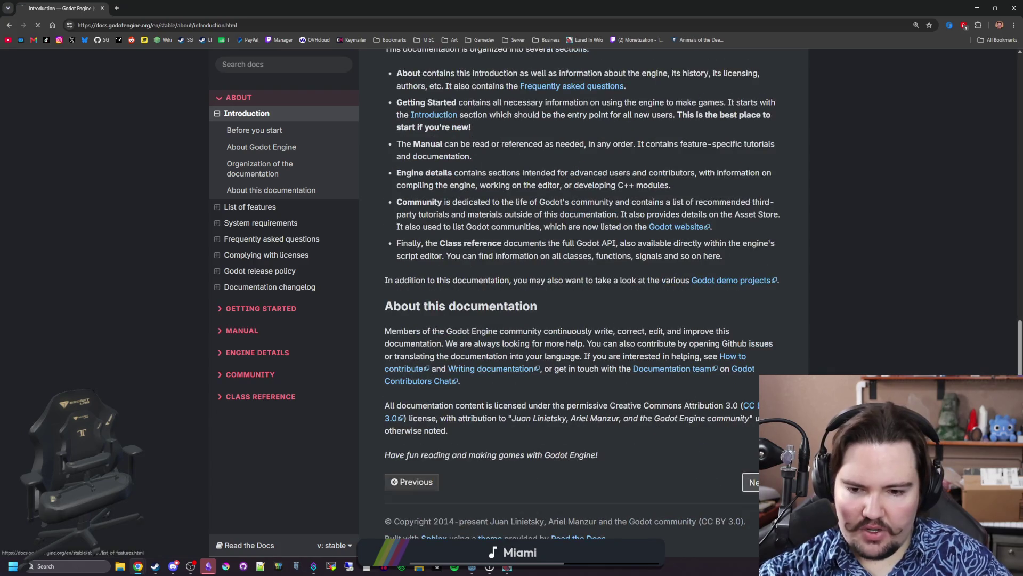
Page through the List of features and System requirements pages of the About section
click(764, 480)
scroll(622, 346, down, 15)
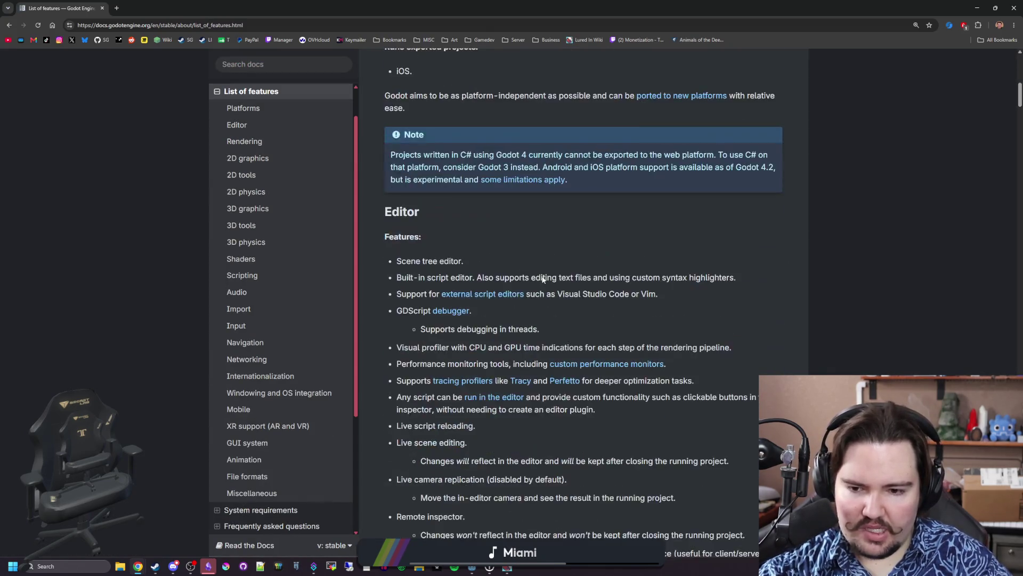
scroll(661, 324, down, 20)
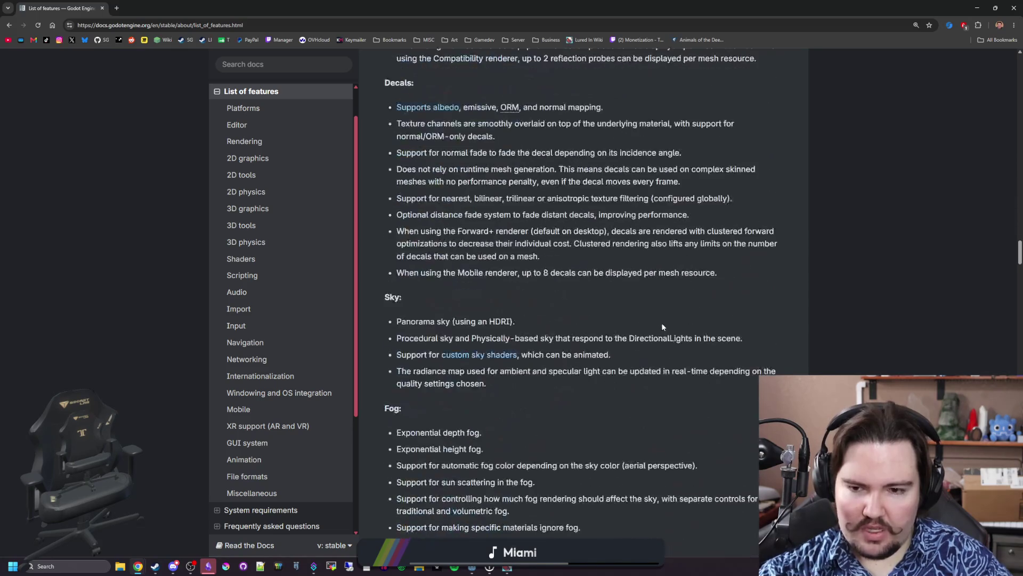
scroll(663, 326, down, 20)
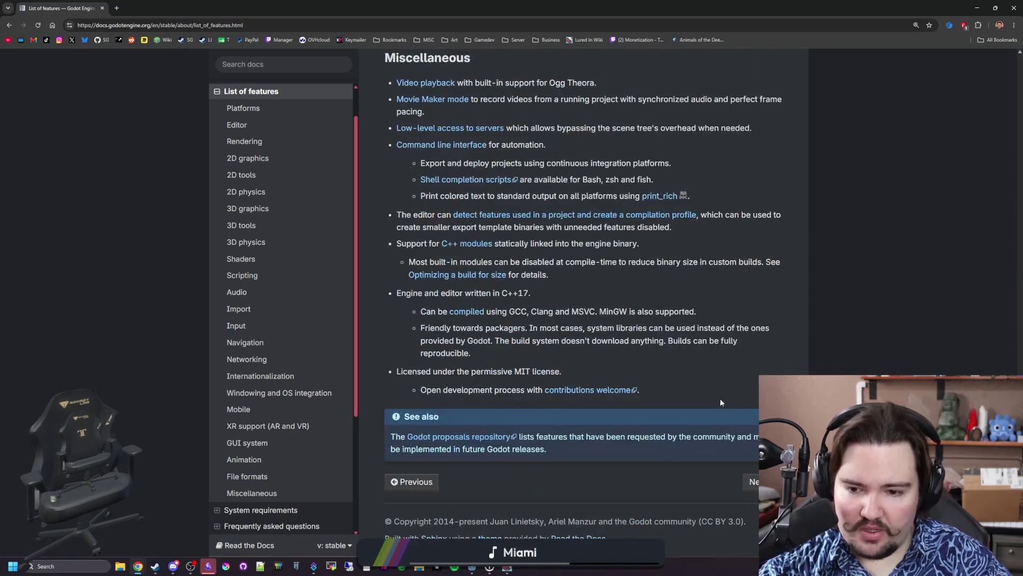
click(751, 481)
scroll(744, 500, down, 10)
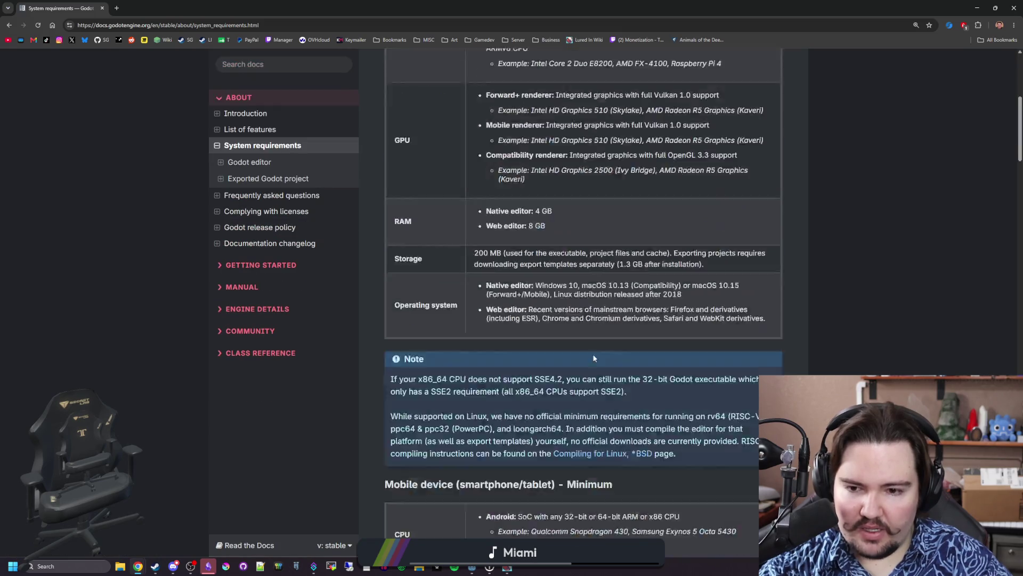
scroll(745, 500, down, 8)
Move on to the Frequently asked questions page and read down through it
click(750, 492)
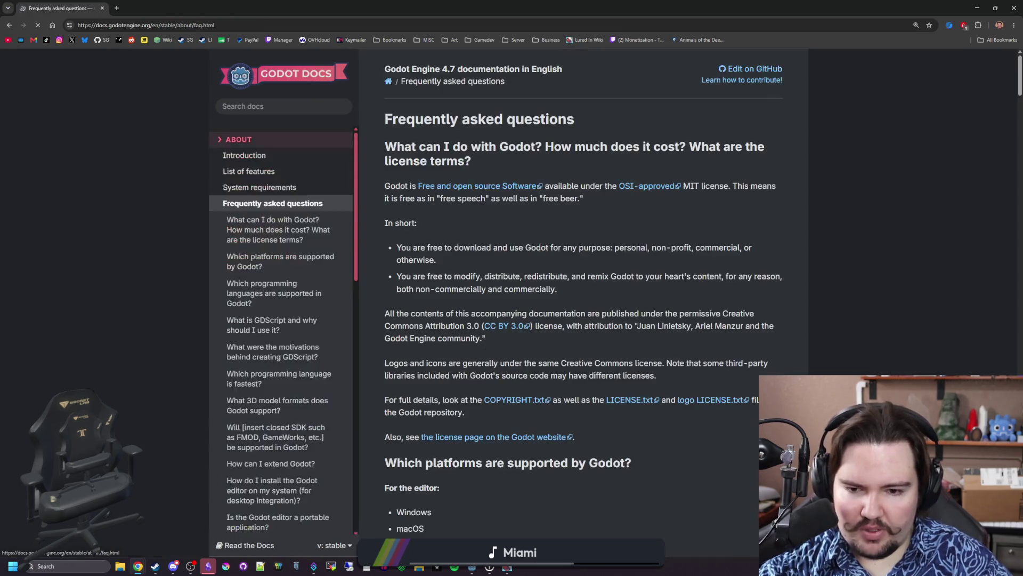
scroll(572, 375, down, 15)
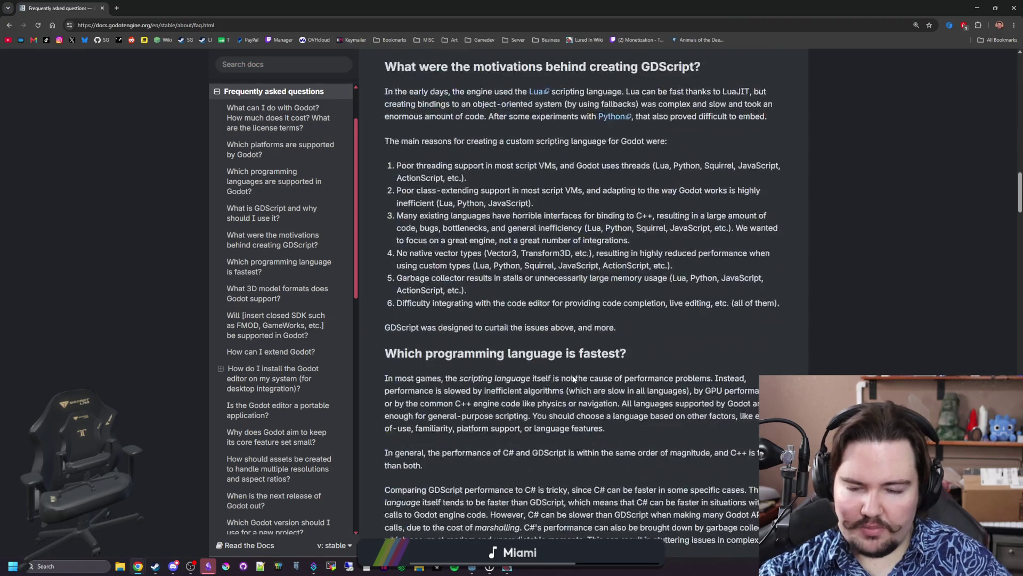
scroll(573, 376, down, 5)
scroll(572, 376, down, 7)
drag(416, 168, 455, 219)
scroll(619, 371, down, 8)
scroll(619, 371, down, 20)
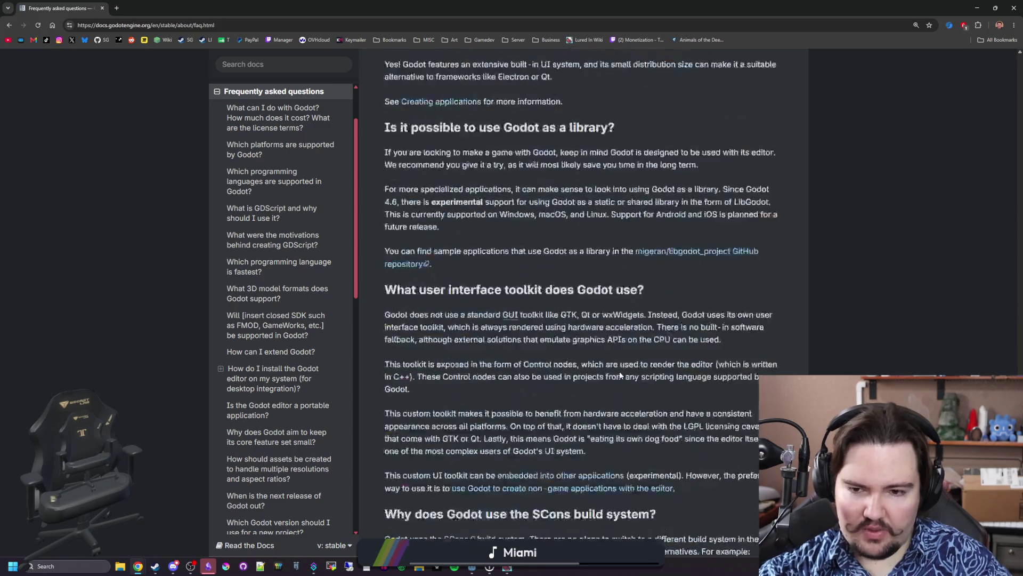
Page through Complying with licenses, Godot release policy and Documentation changelog to the Getting Started Introduction
click(751, 481)
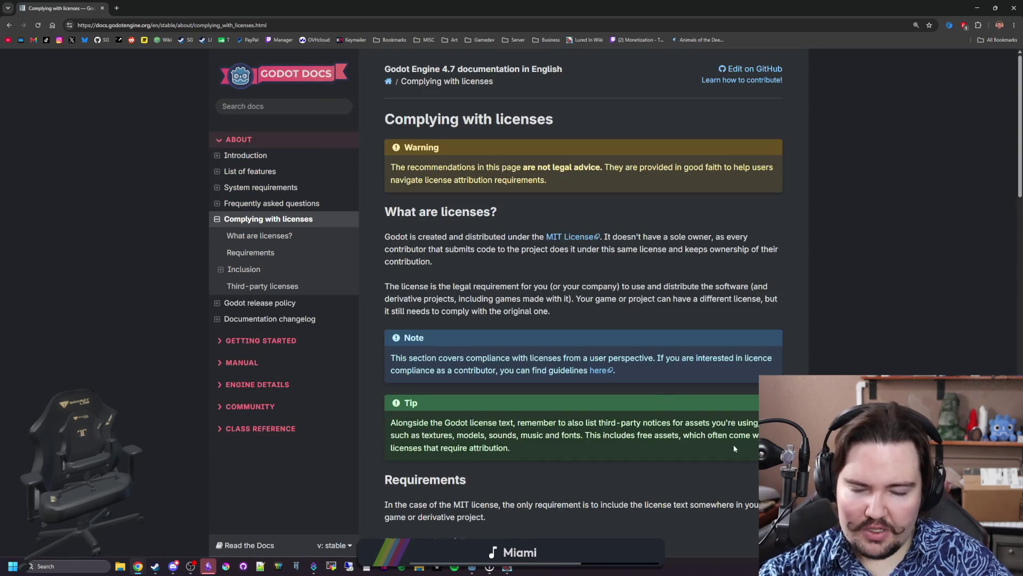
scroll(711, 410, down, 20)
click(751, 481)
scroll(751, 481, down, 3)
scroll(752, 481, down, 15)
click(751, 482)
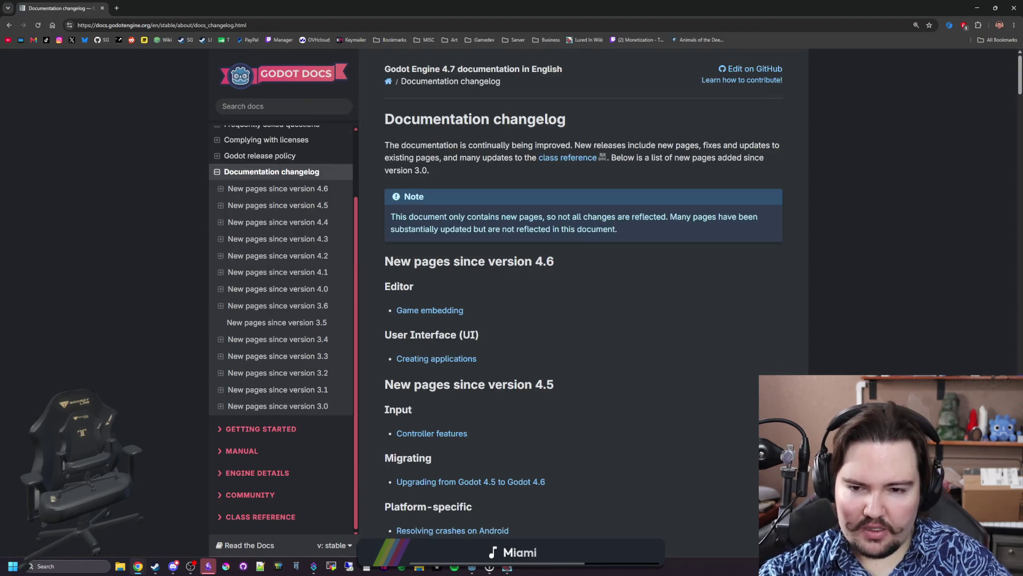
scroll(752, 481, down, 20)
click(752, 481)
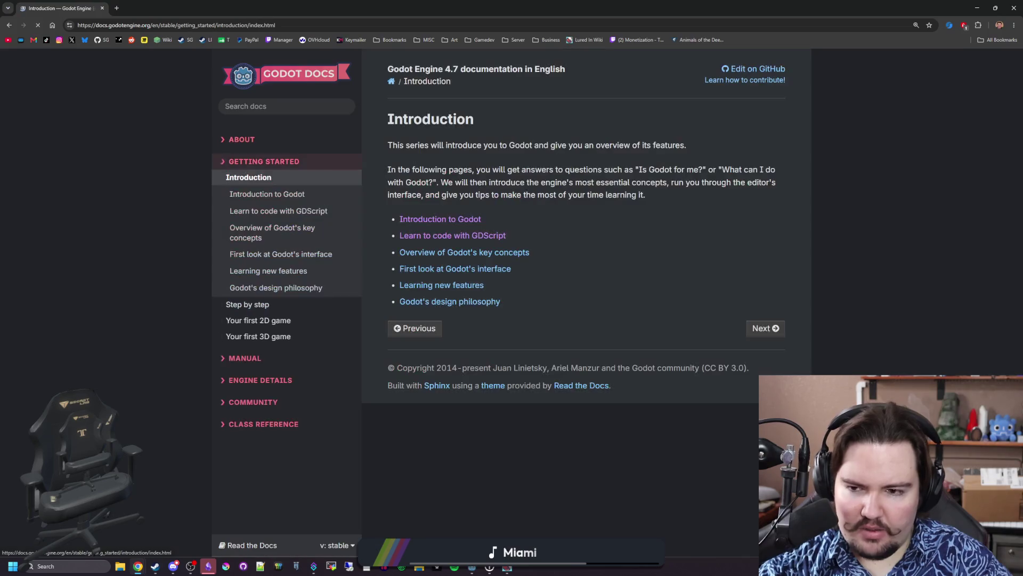
Open 'Learn to code with GDScript' and launch the Learn GDScript From Zero app in a new tab
click(467, 237)
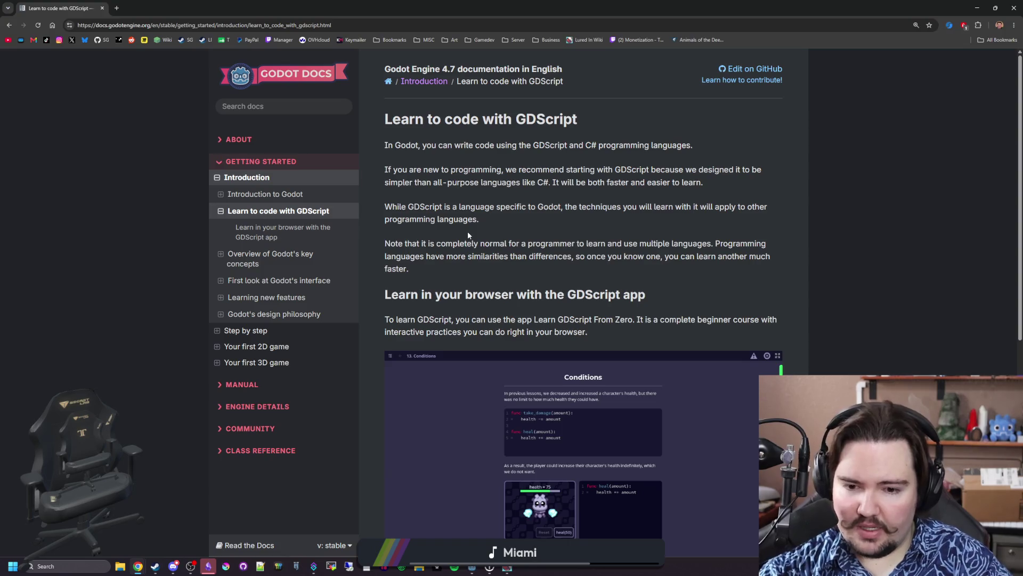
scroll(562, 324, down, 4)
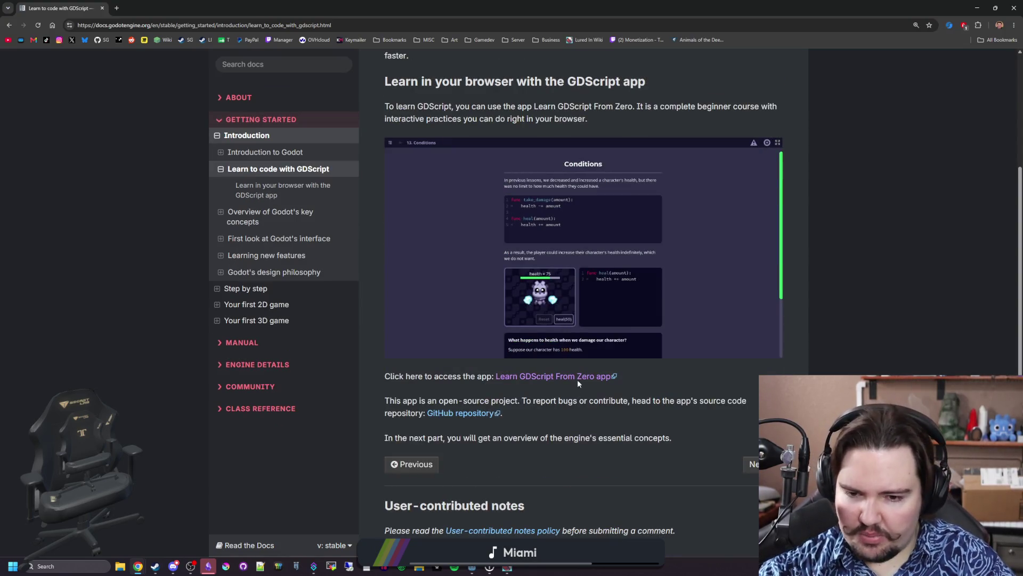
click(168, 5)
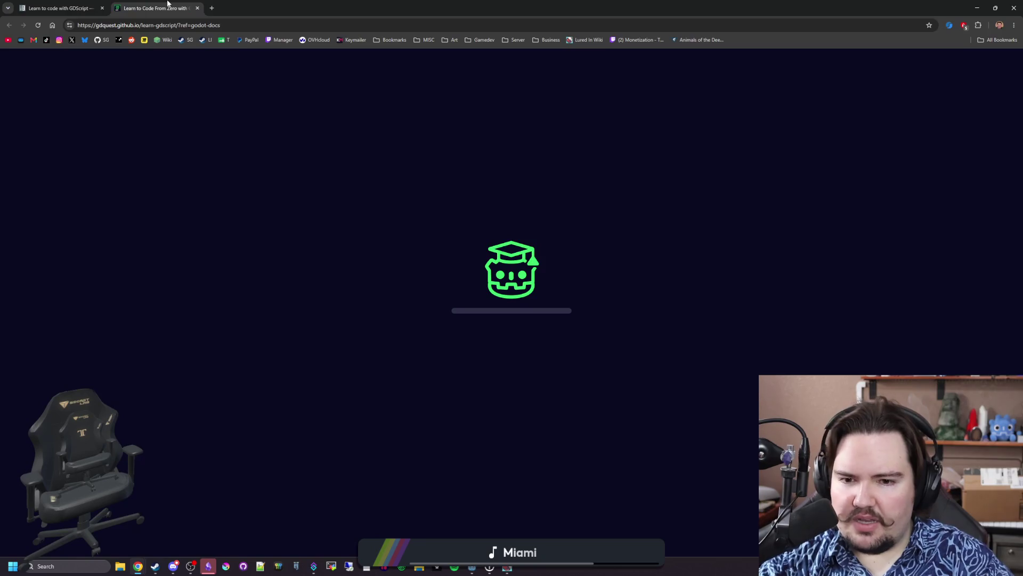
Glance at the docs tab, return to the loaded app, and bring up its lesson list
key(ctrl+Tab)
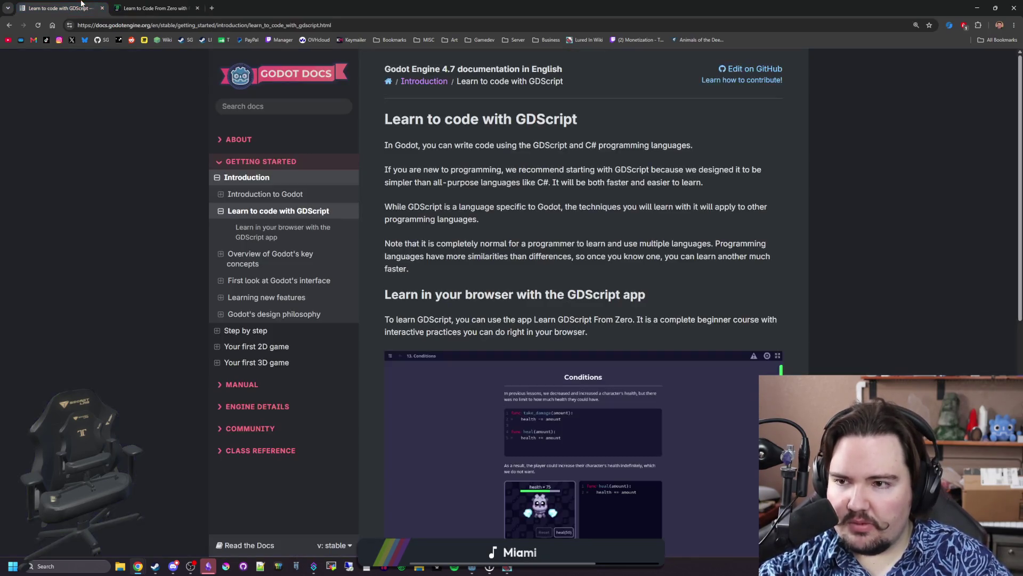
key(ctrl+Tab)
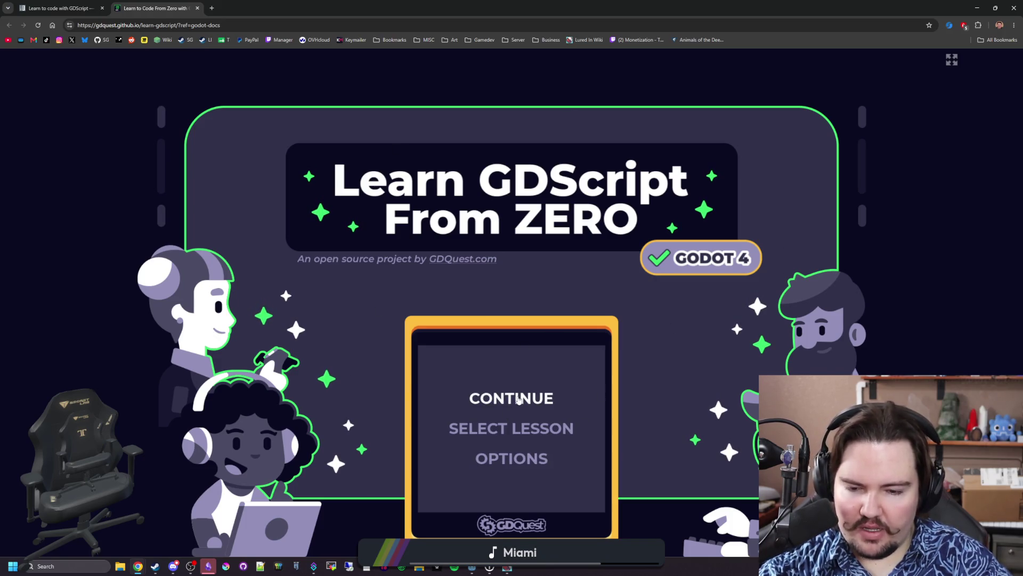
click(511, 436)
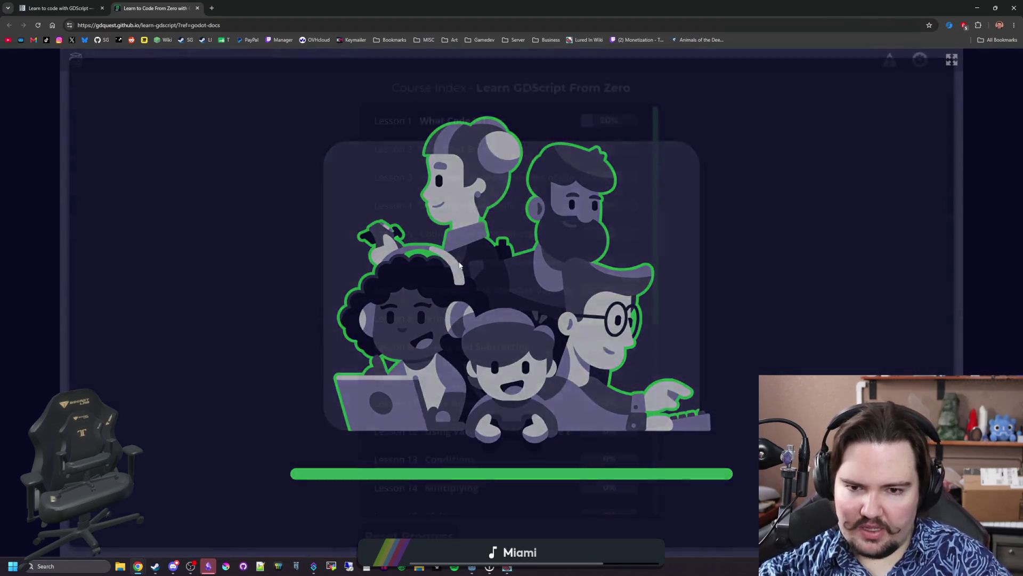
Pick Lesson 1 'What Code is Like' from the Course Index and open it
scroll(496, 426, down, 5)
scroll(505, 251, up, 1)
scroll(500, 480, down, 1)
scroll(473, 300, up, 10)
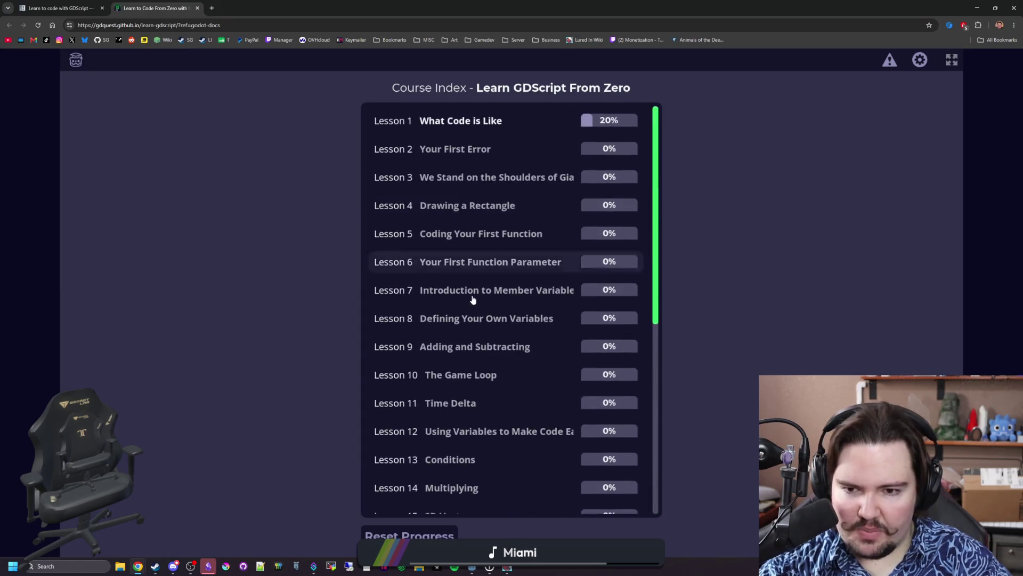
scroll(455, 390, down, 5)
scroll(469, 345, up, 3)
scroll(508, 475, up, 5)
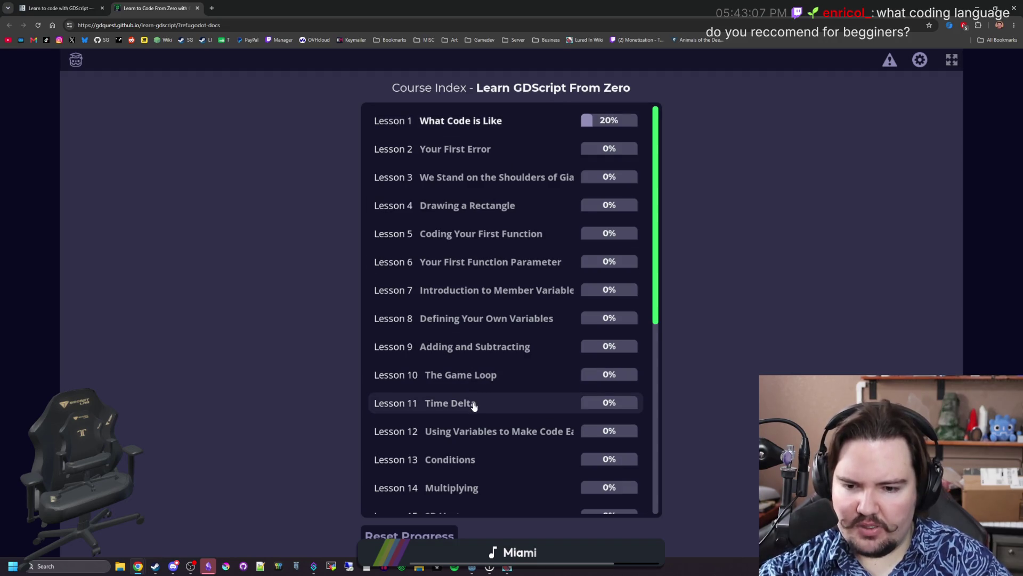
scroll(472, 410, down, 6)
scroll(466, 402, up, 5)
scroll(490, 241, up, 1)
click(478, 118)
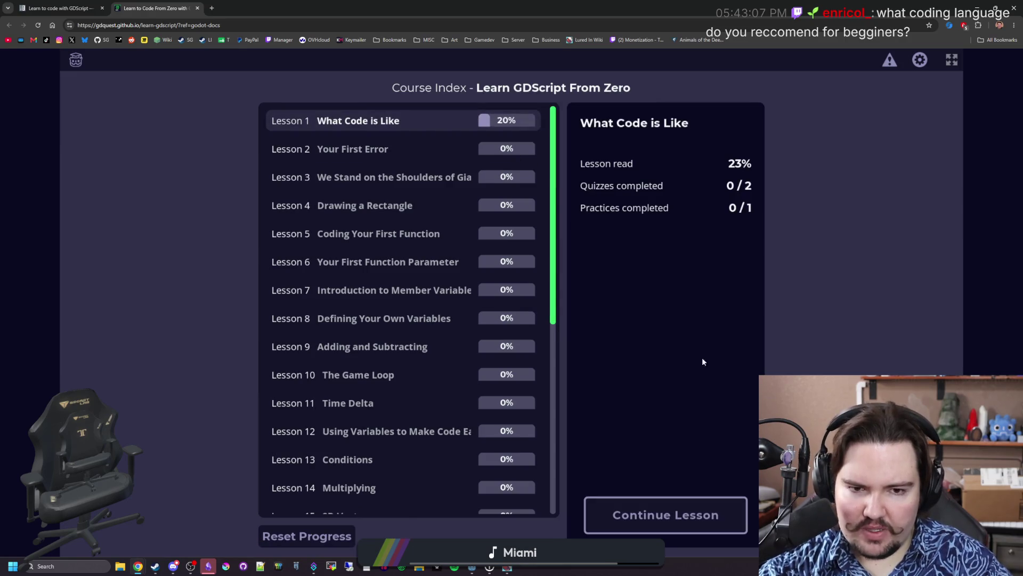
click(688, 523)
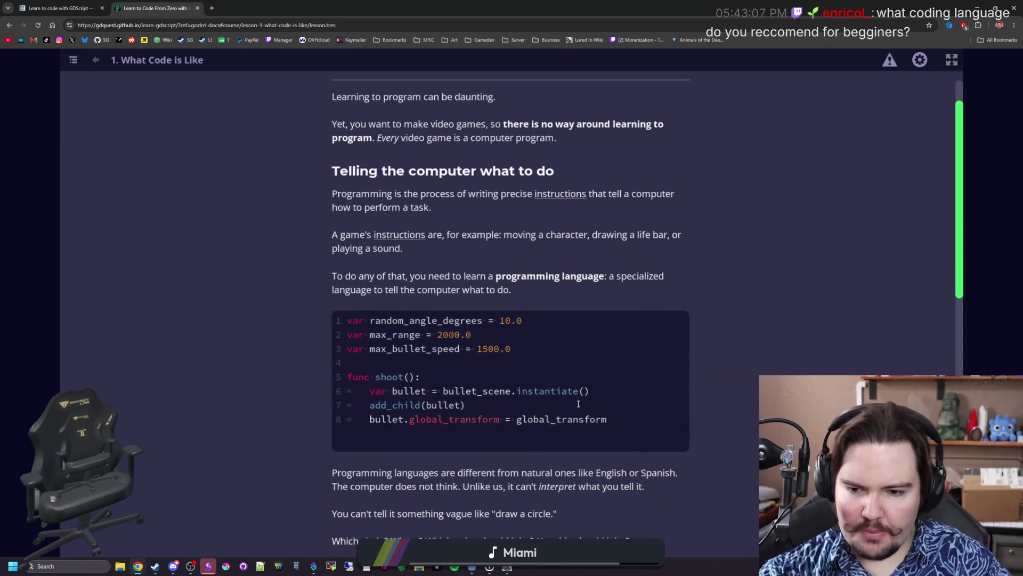
Scroll through the lesson's start, then switch to the GDScript docs tab
scroll(456, 308, down, 1)
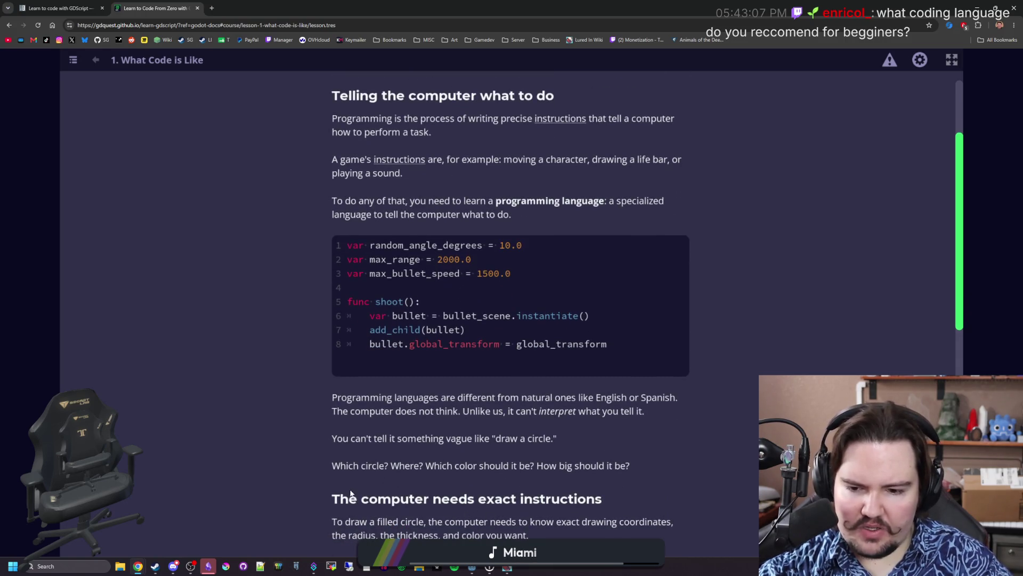
scroll(599, 314, up, 2)
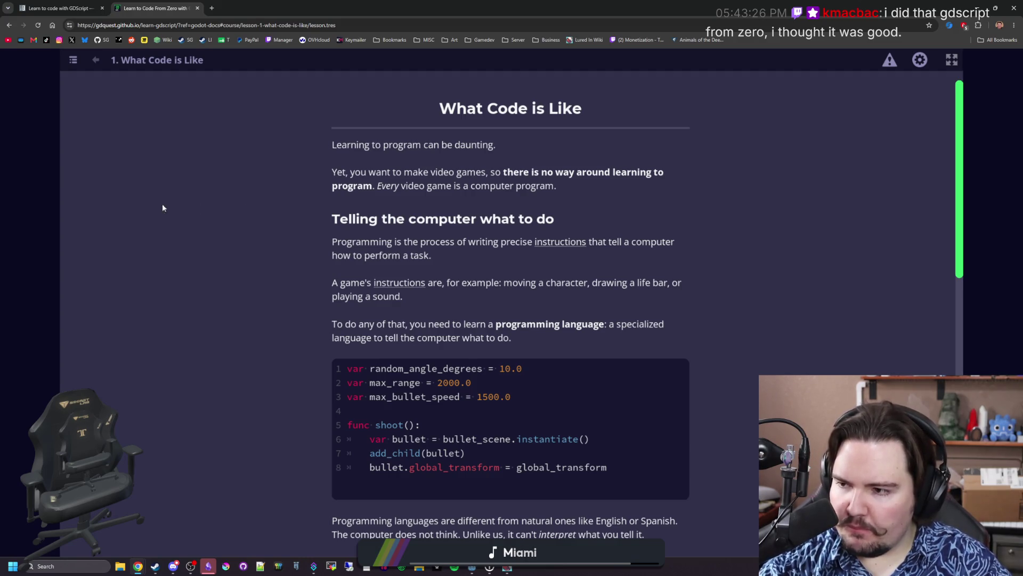
click(108, 4)
Bring the 'Learn to code with GDScript' docs page forward, then return to the Lured In game
click(112, 4)
click(108, 5)
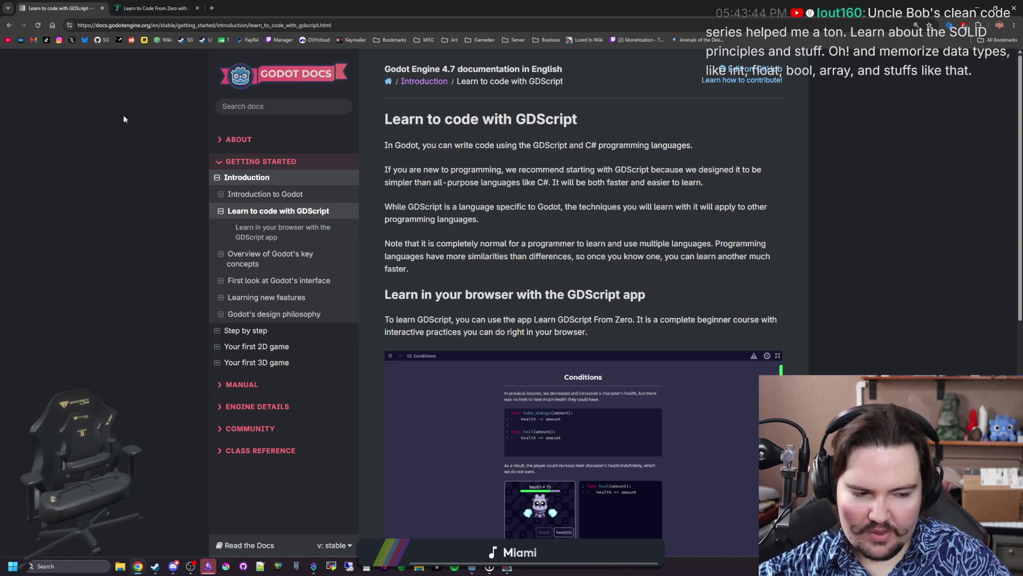
key(alt+Tab)
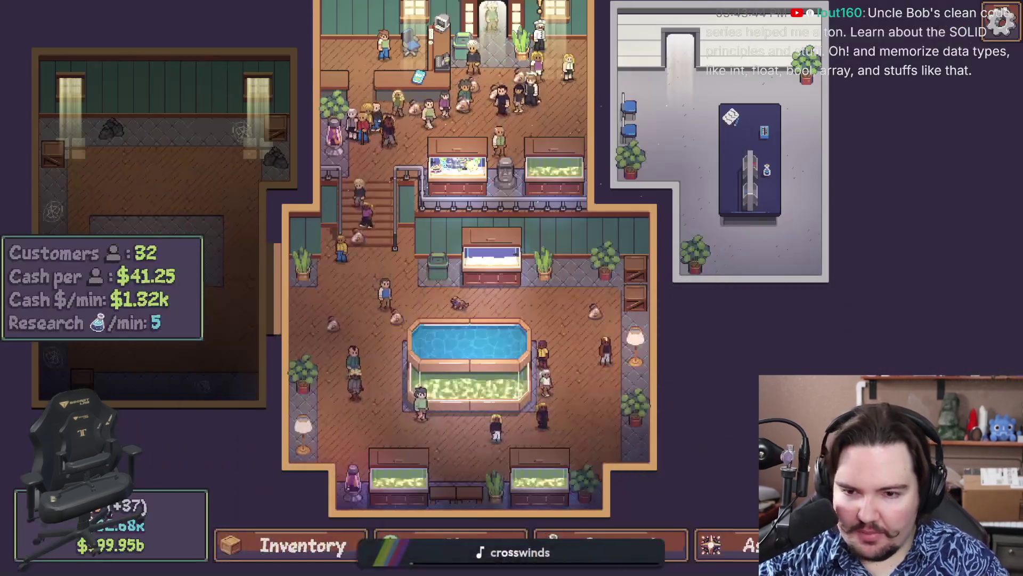
scroll(533, 336, up, 2)
key(w)
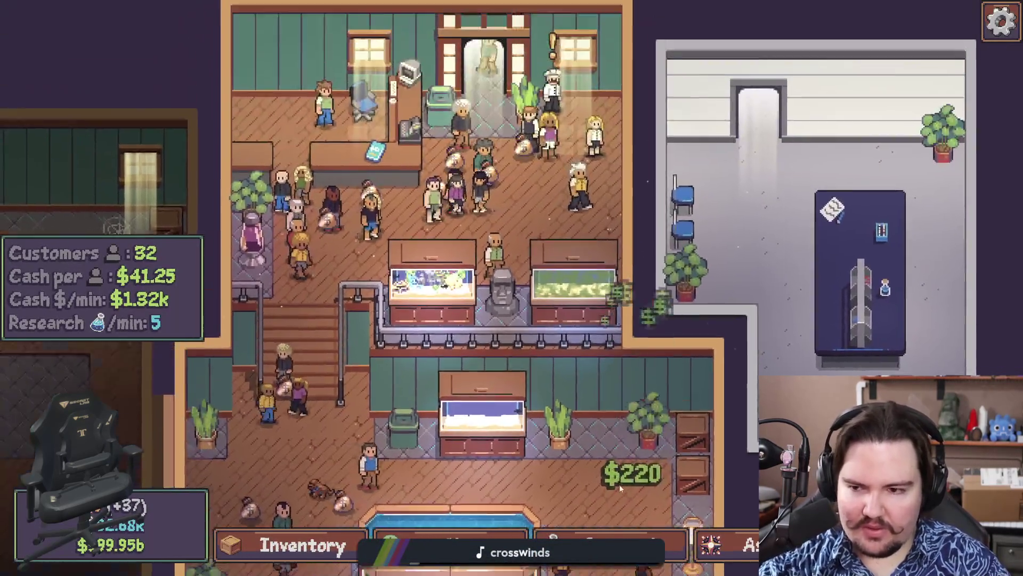
scroll(618, 393, up, 2)
scroll(618, 392, up, 2)
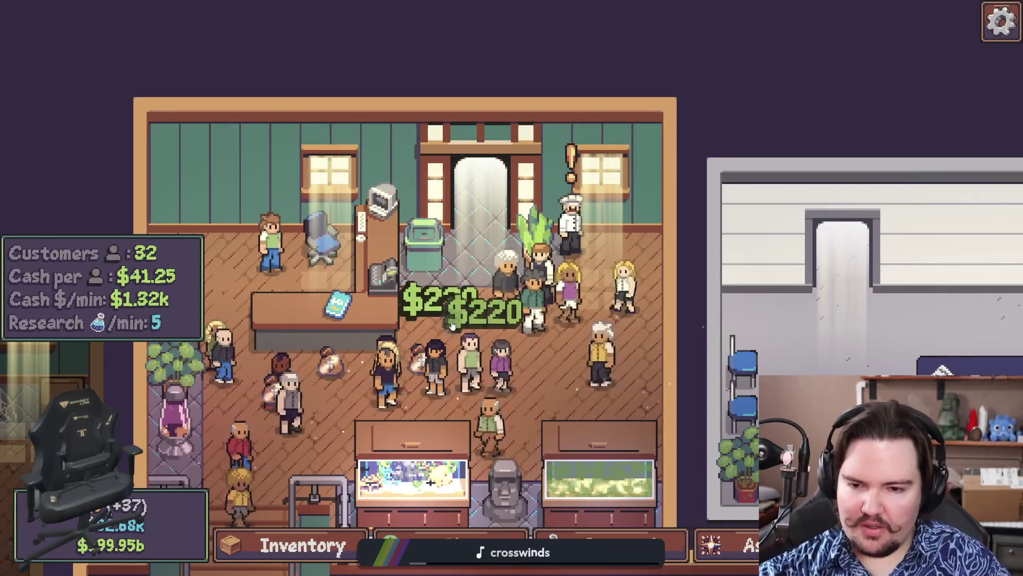
scroll(328, 397, down, 4)
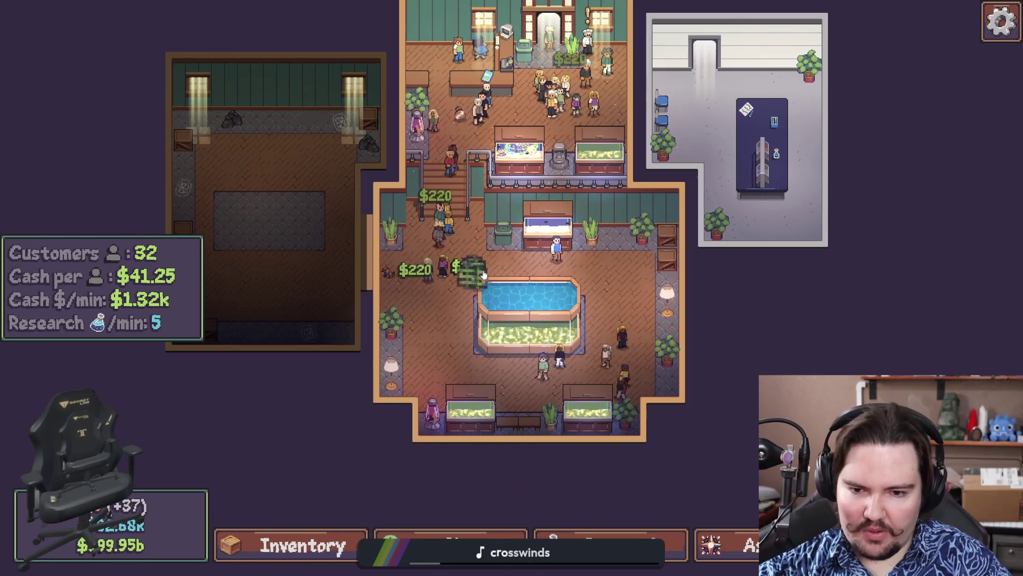
drag(521, 217, 432, 294)
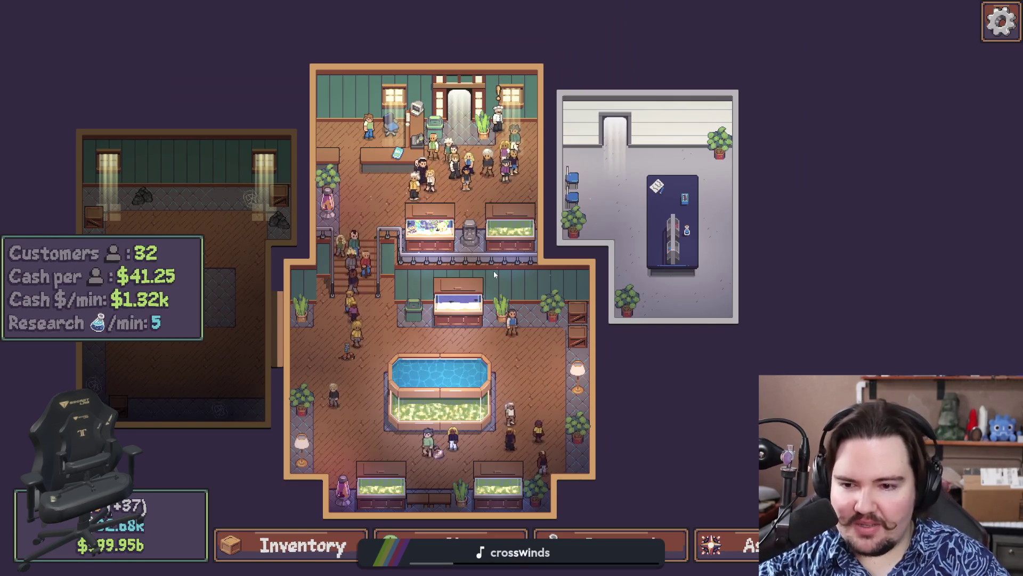
scroll(493, 271, up, 1)
key(w)
key(d)
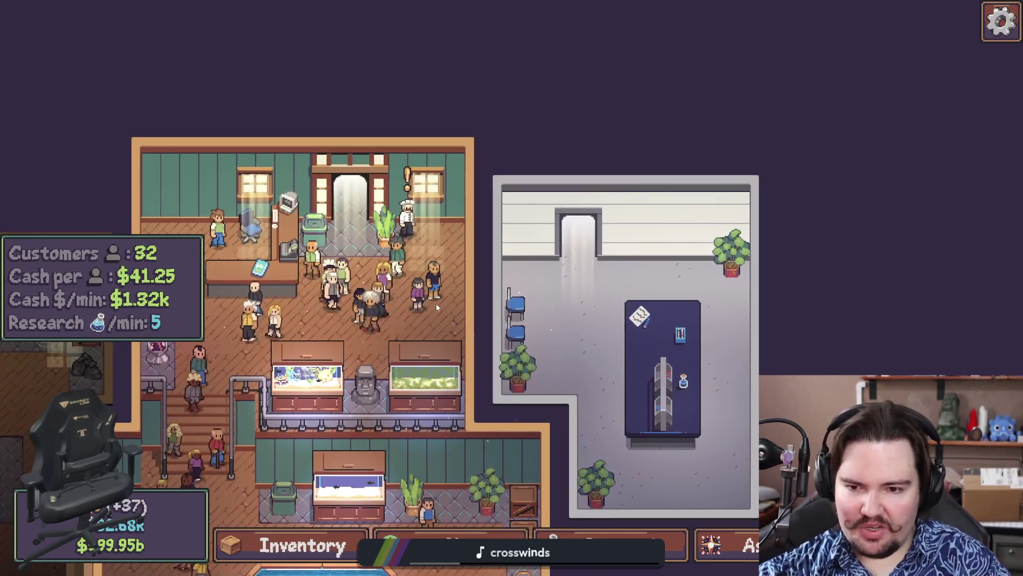
key(s)
key(a)
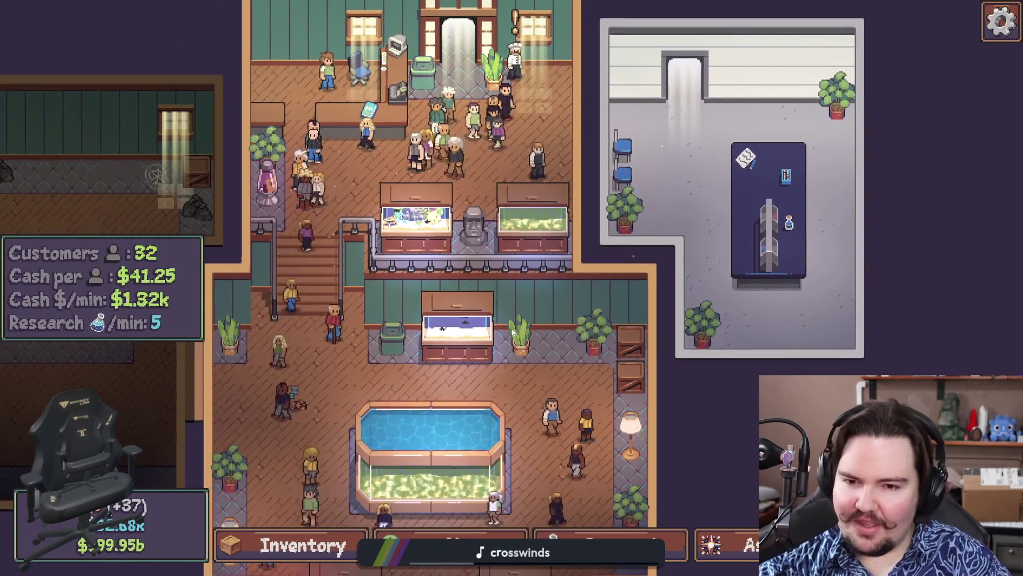
scroll(537, 318, down, 1)
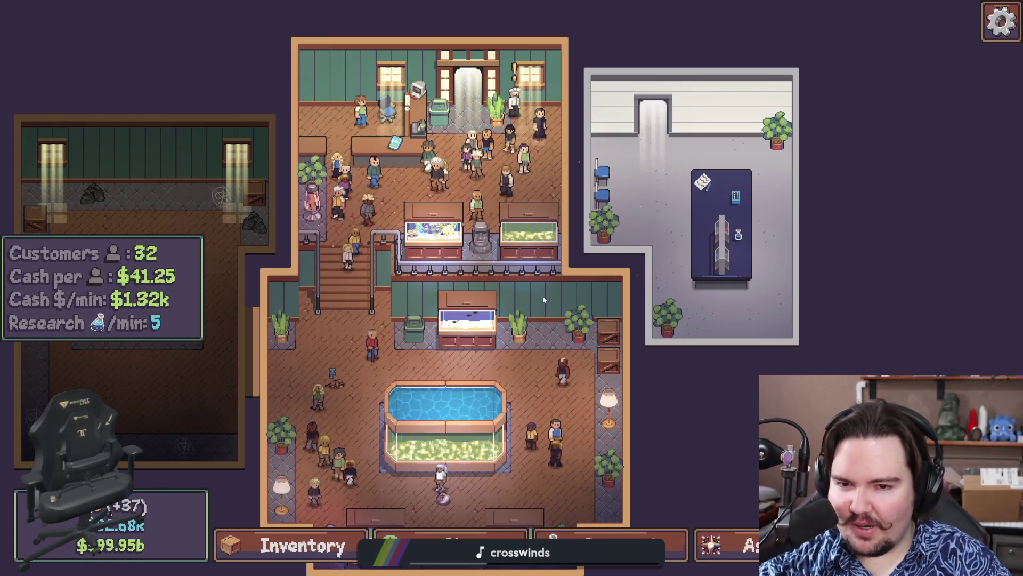
key(w)
scroll(546, 304, down, 2)
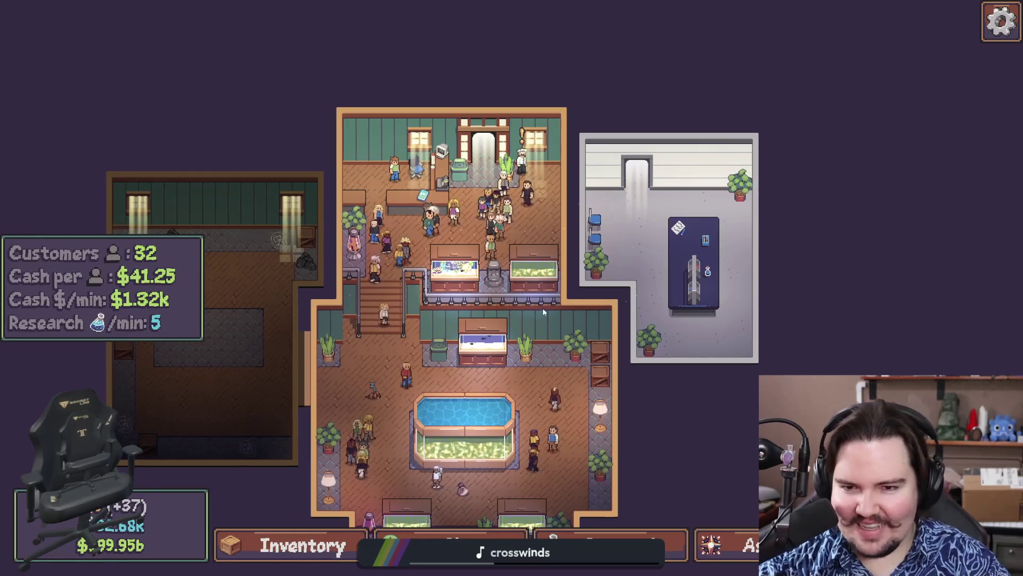
scroll(480, 266, up, 1)
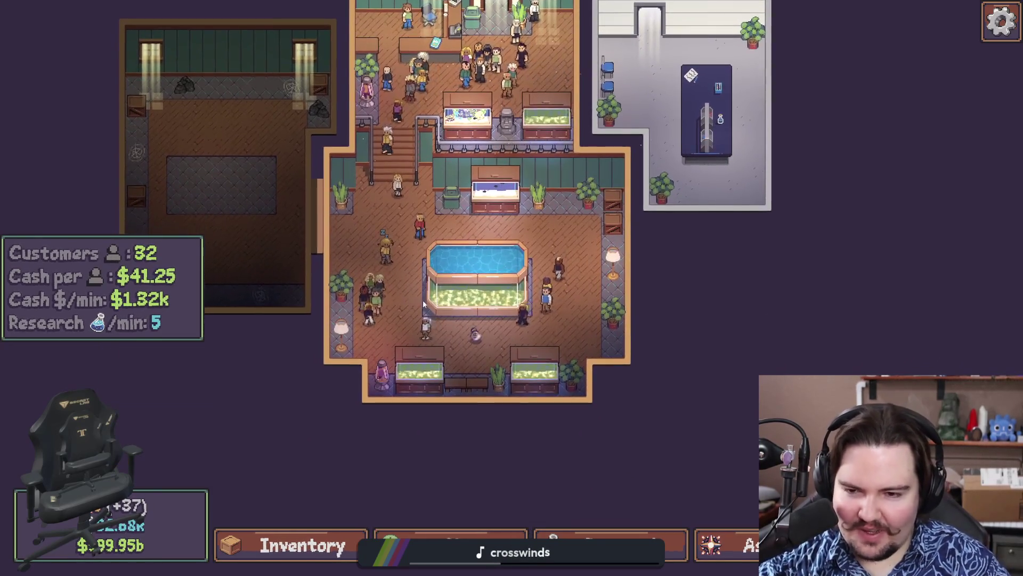
scroll(455, 198, up, 3)
key(w)
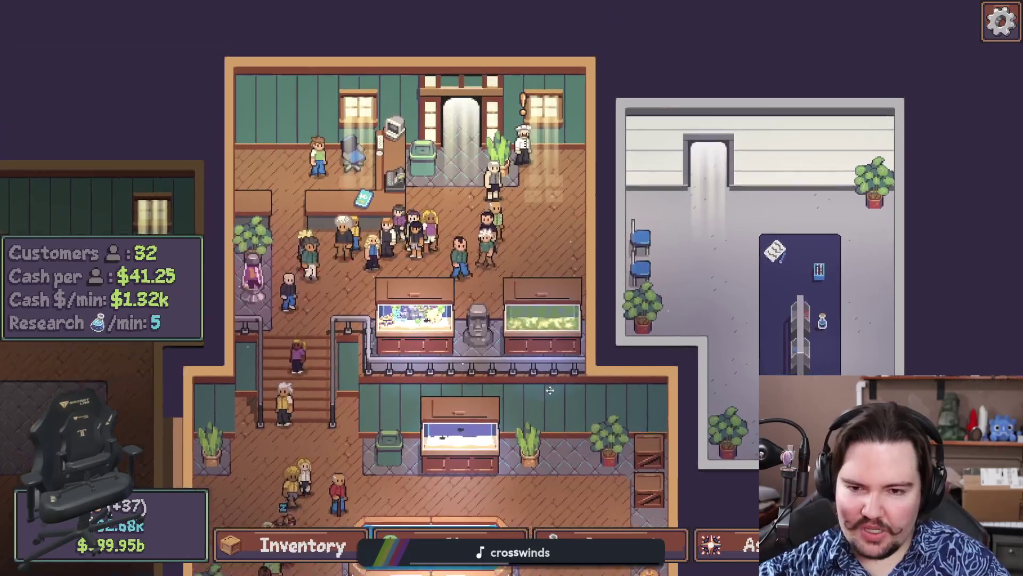
key(w)
key(a)
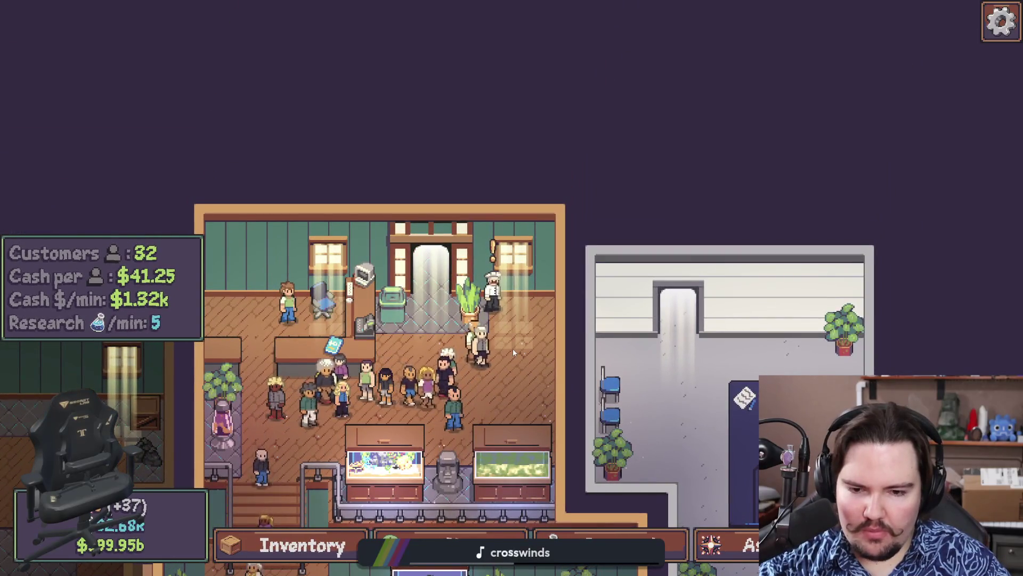
key(s)
key(a)
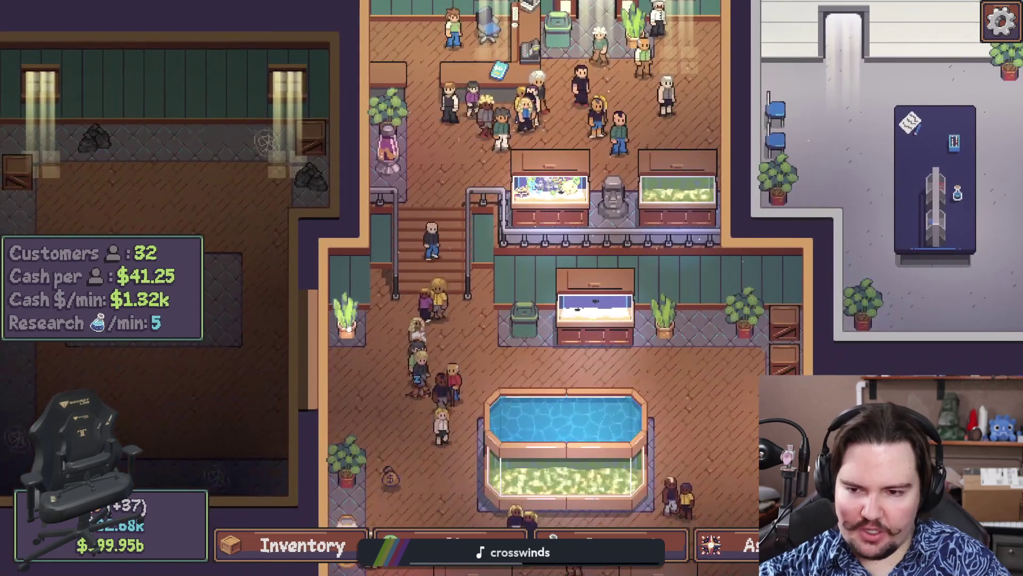
scroll(473, 285, down, 2)
key(s)
key(a)
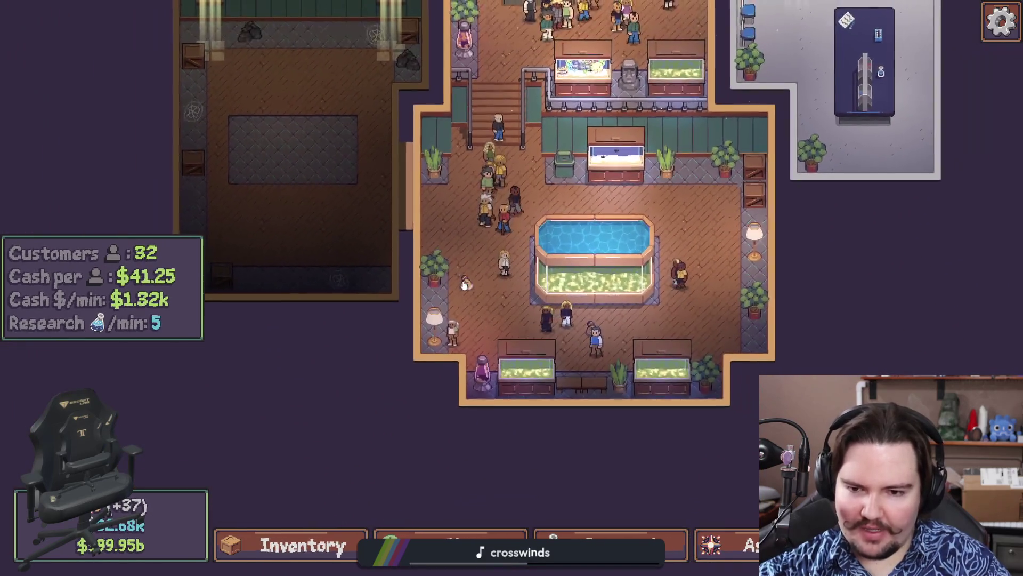
key(w)
key(d)
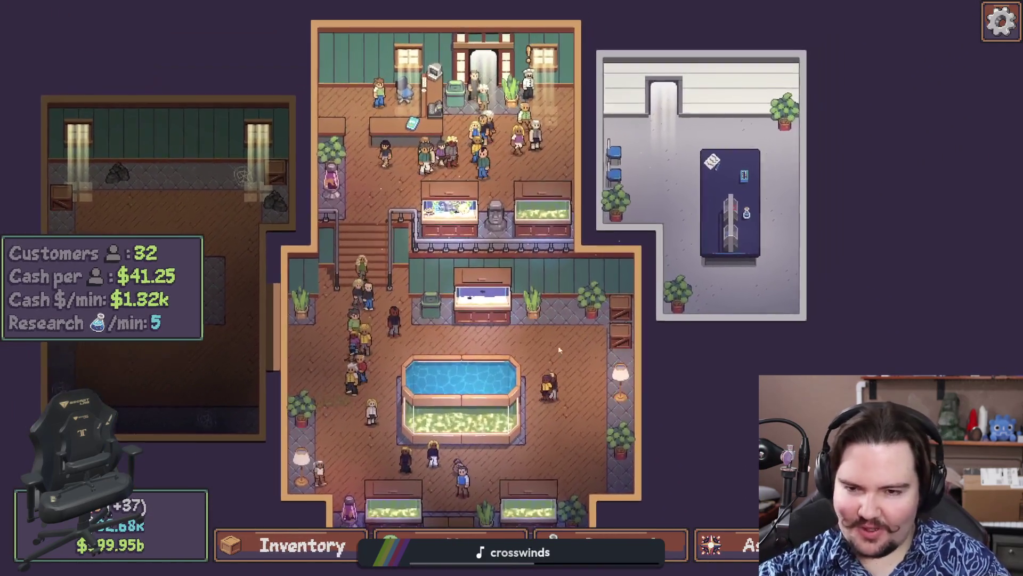
scroll(507, 341, down, 1)
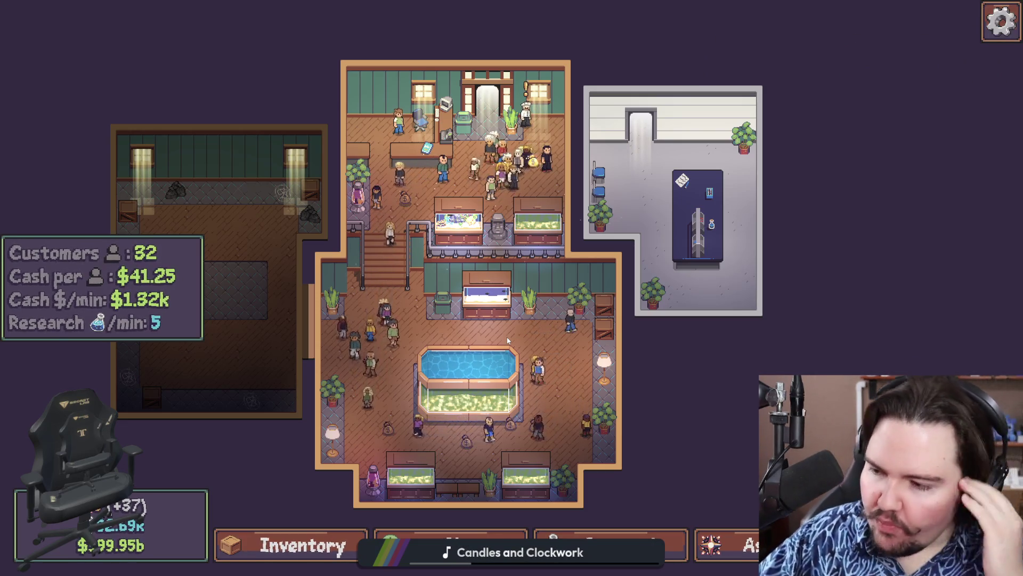
Launch Calculator from the Windows search and move it off the middle of the game
key(super)
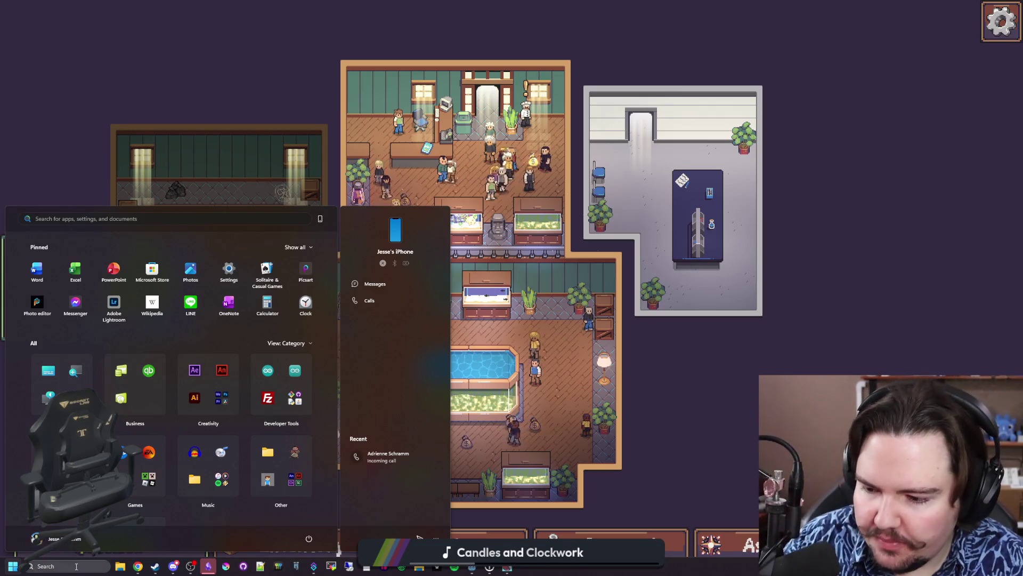
text(calculator)
click(94, 263)
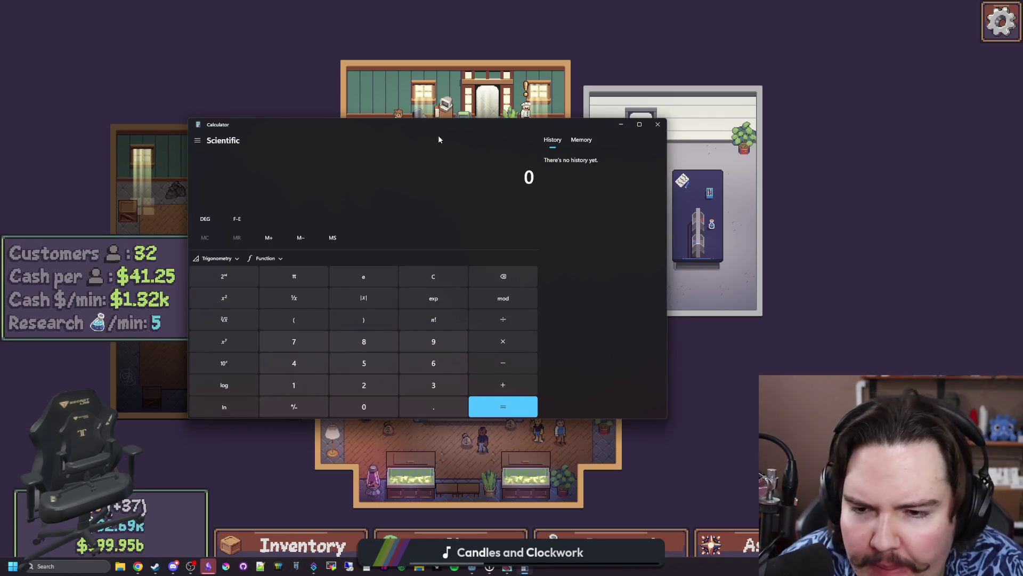
drag(439, 139, 752, 217)
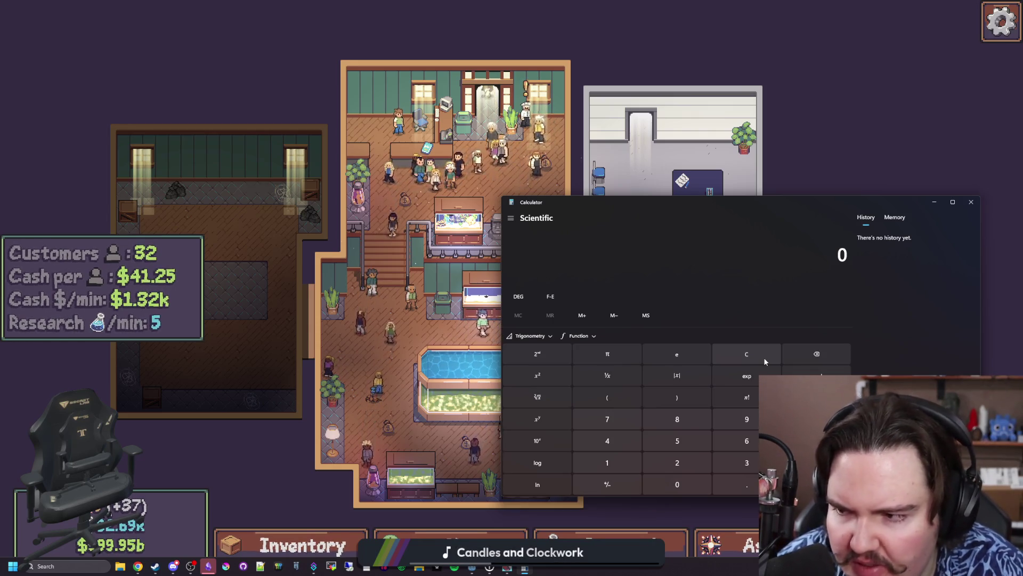
Compute 10*100 to get 1,000 and reposition the calculator over the shop
text(10)
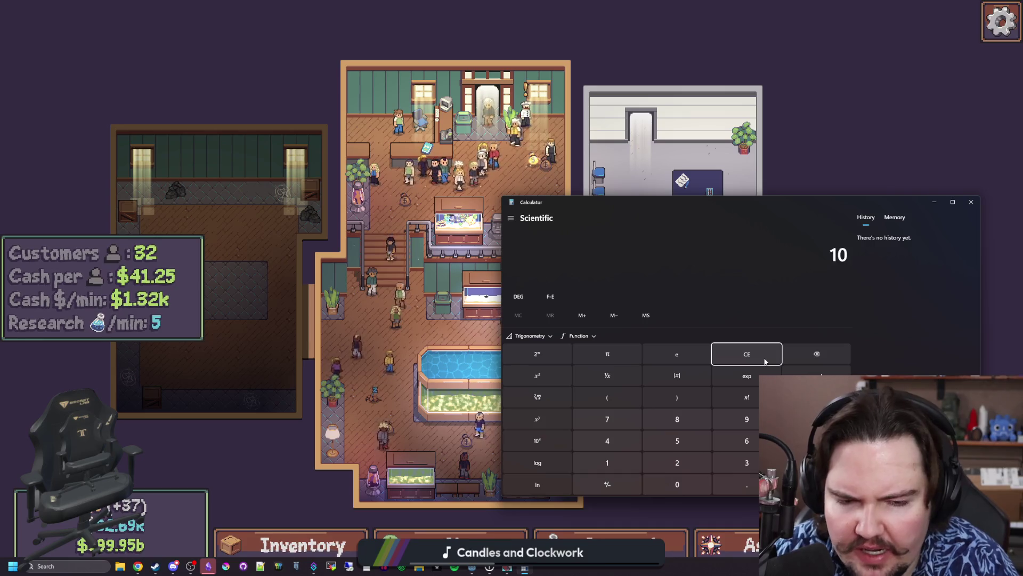
text(*100)
key(Return)
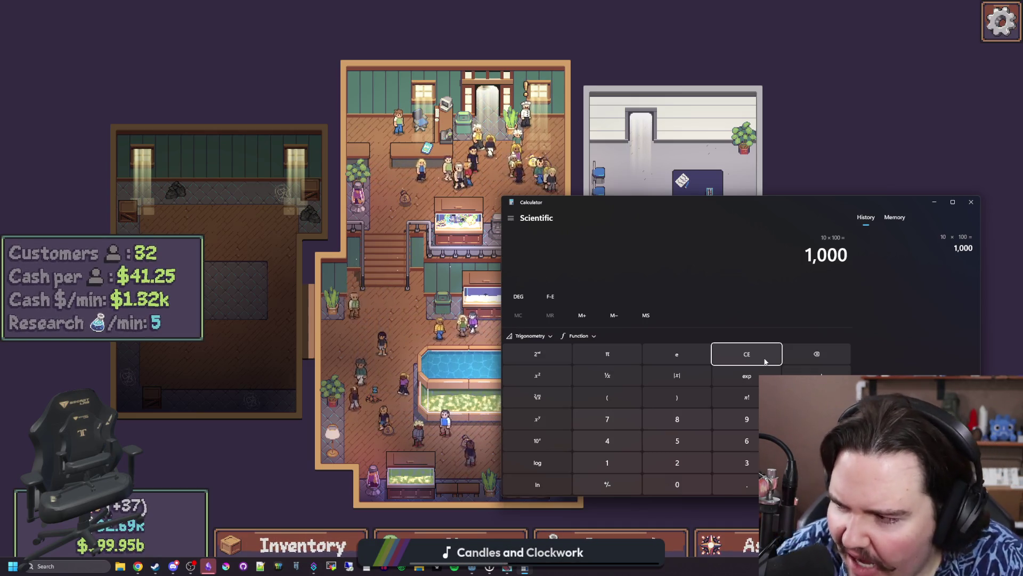
drag(688, 208, 465, 151)
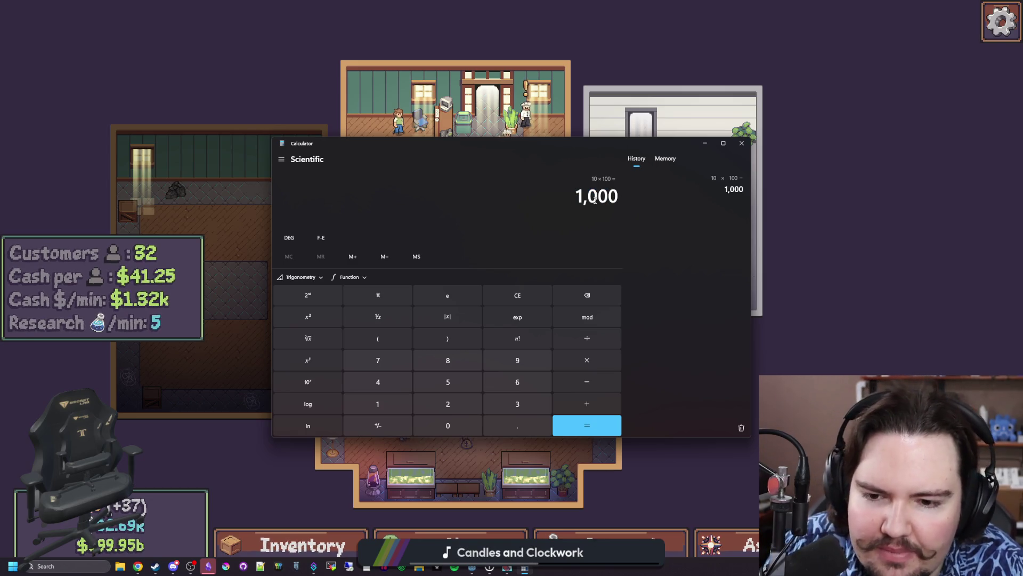
Clear the 1,000 result to 0, nudge the calculator window, and press C five more times
click(520, 297)
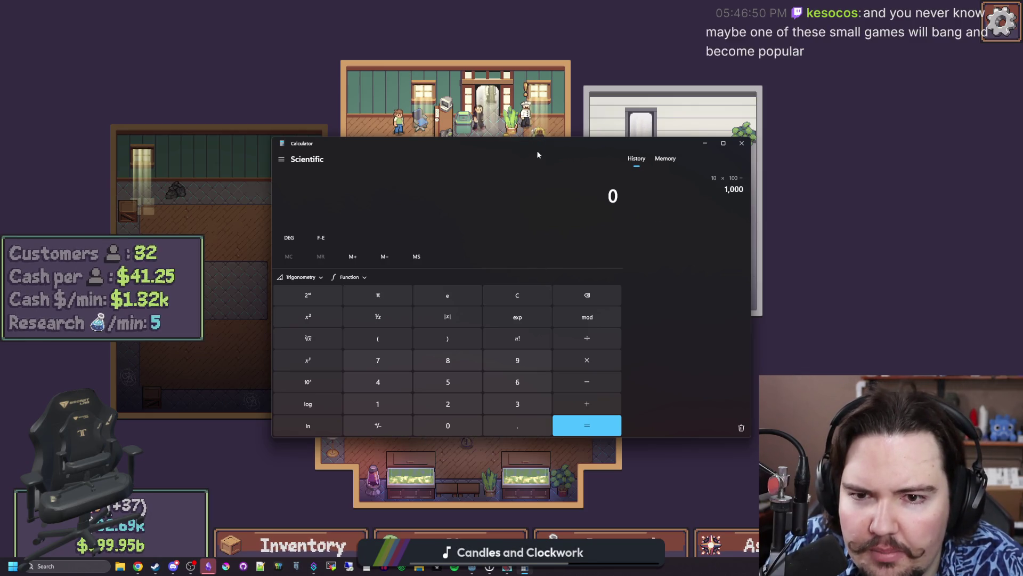
drag(558, 140, 516, 162)
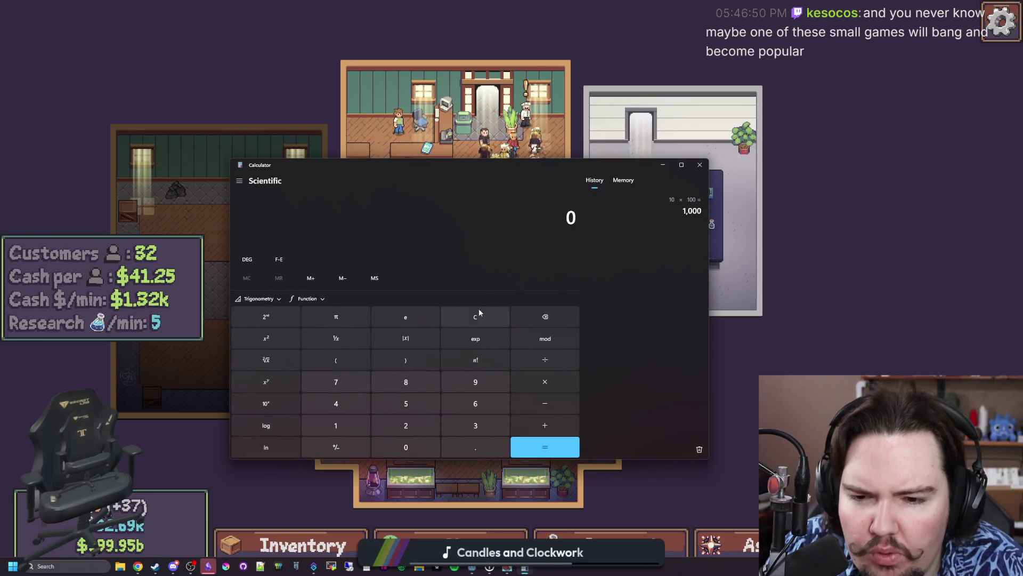
click(477, 320)
click(477, 320)
click(477, 320)
click(476, 320)
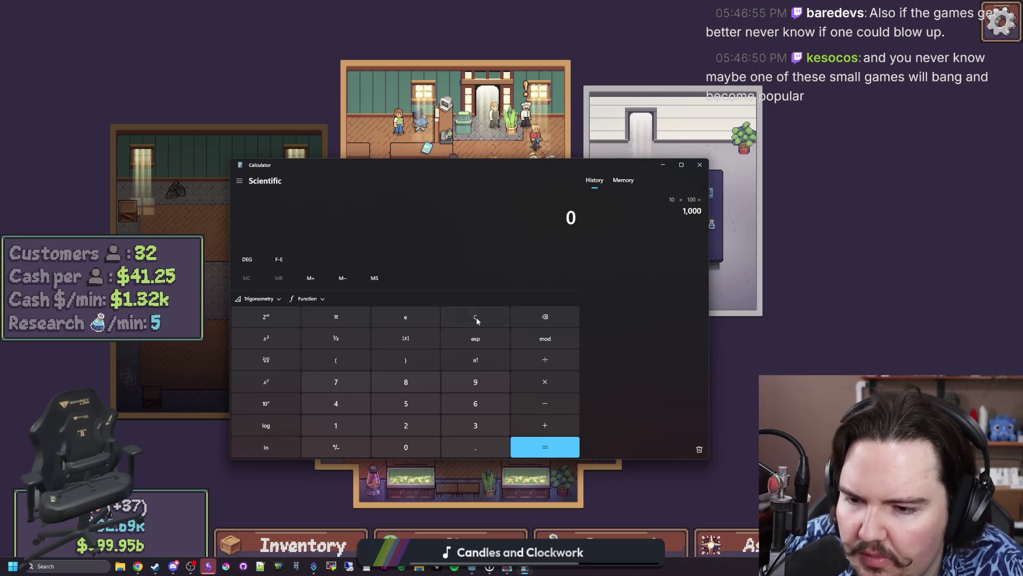
click(477, 320)
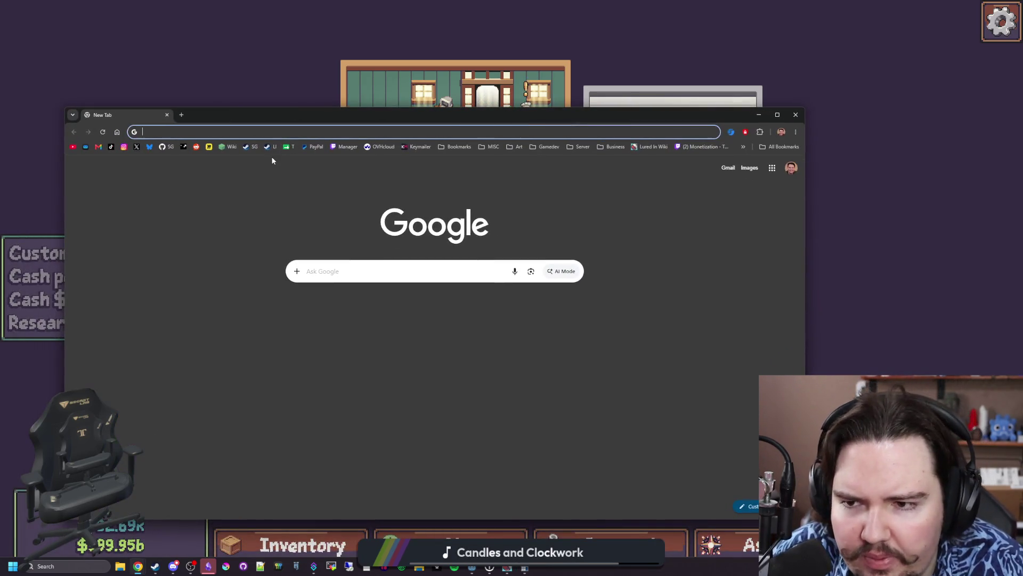
Maximize the browser on Lured In's Steam page, show the broadcast chat, and scroll down
double_click(327, 120)
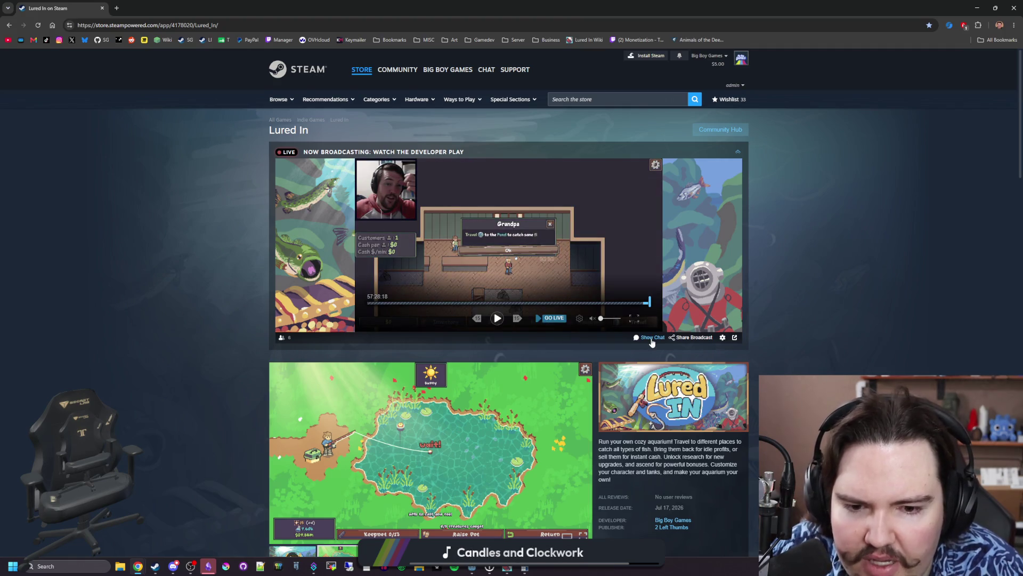
click(649, 338)
scroll(641, 347, down, 4)
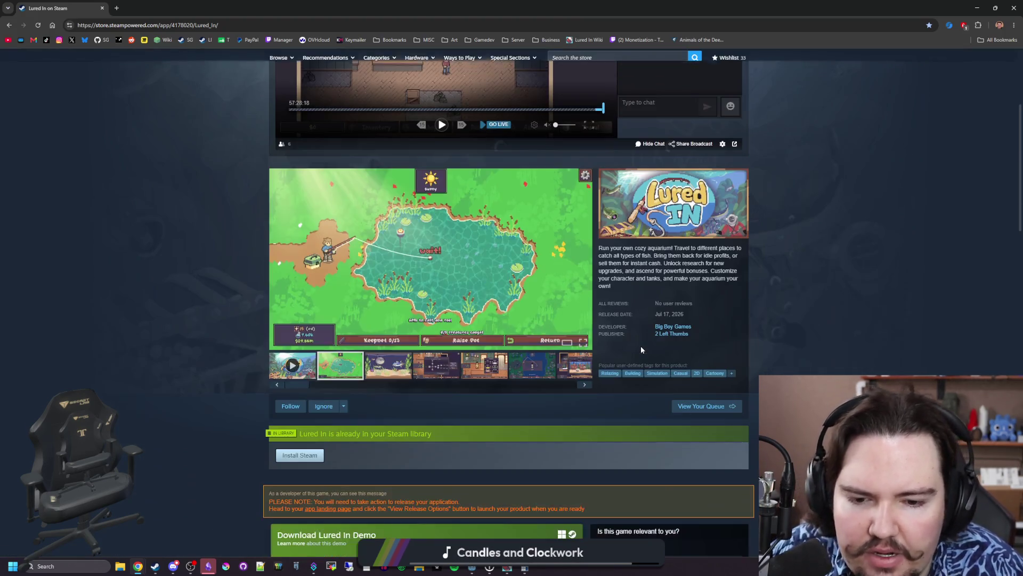
scroll(426, 355, down, 8)
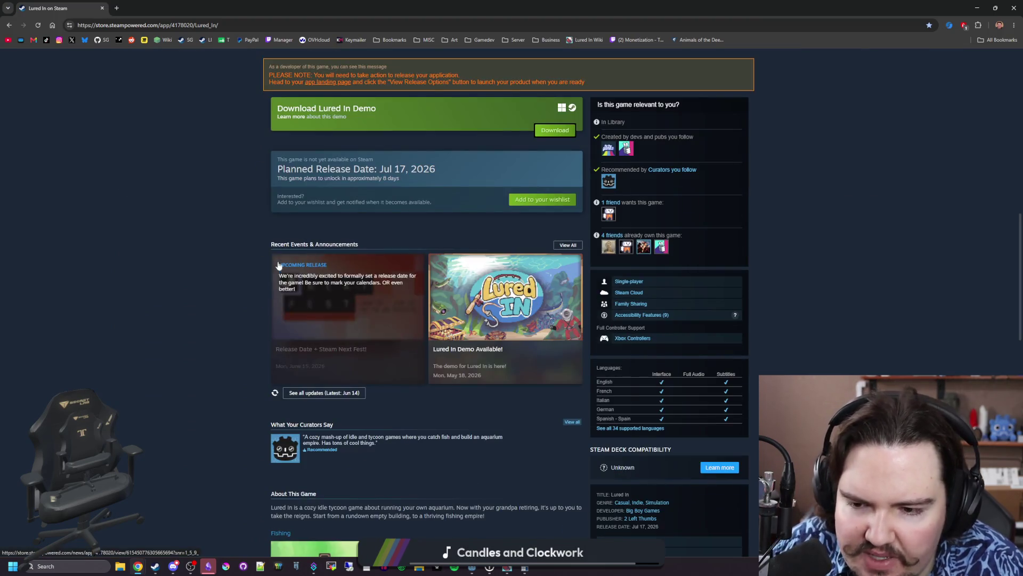
scroll(261, 214, down, 10)
Search the address bar for '2026 nextfest game count'
click(217, 25)
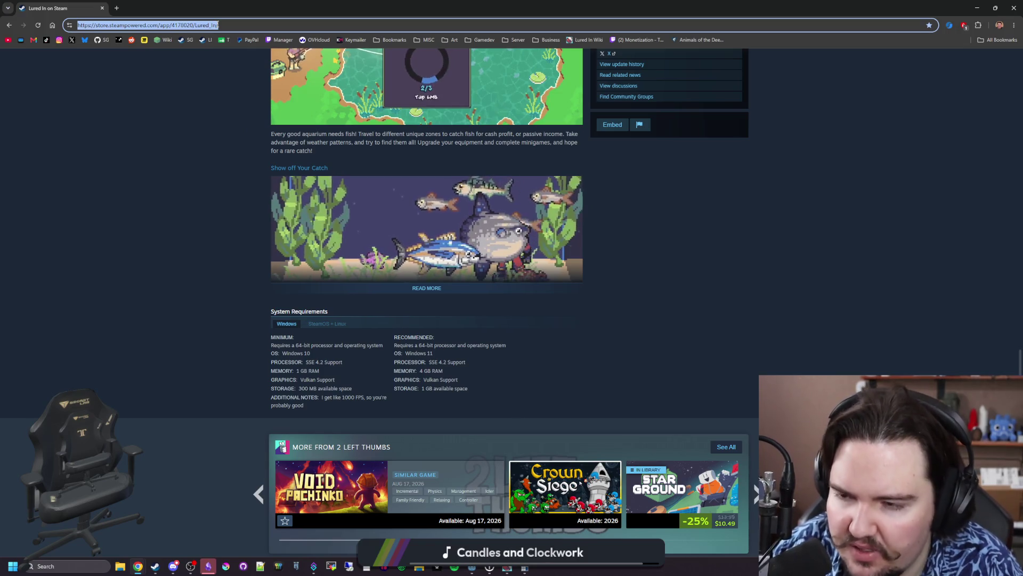
text(2026 nexty)
key(BackSpace)
text(fest game count)
key(Return)
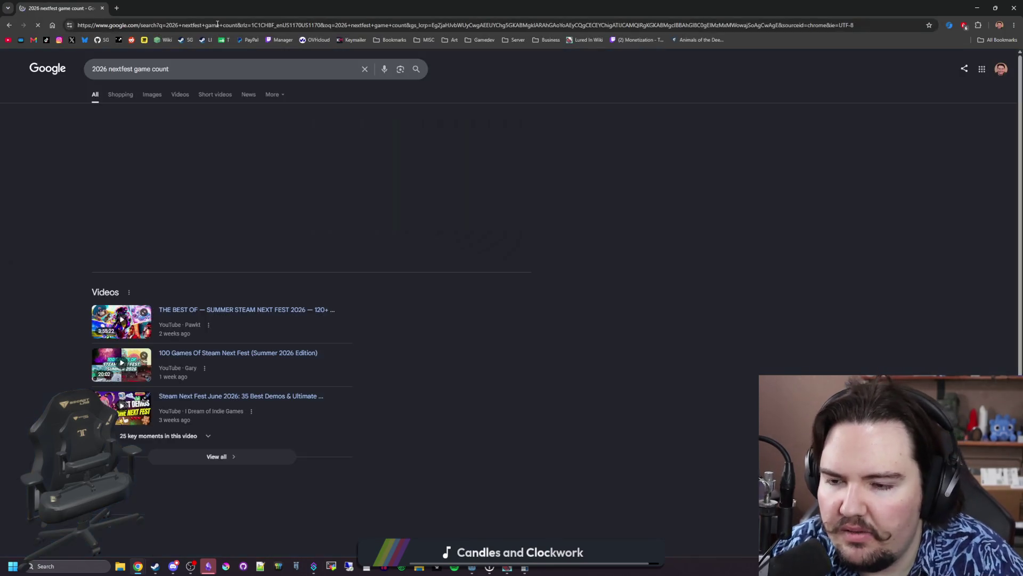
Open the Go Testify result in a new tab and read the article on 4,382 Next Fest demos
scroll(205, 213, down, 5)
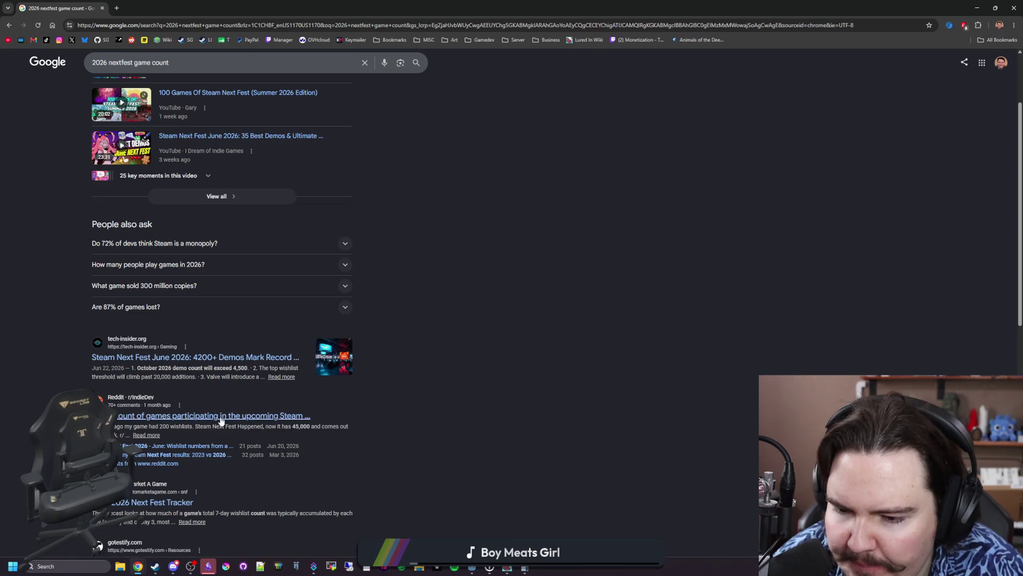
scroll(222, 421, down, 2)
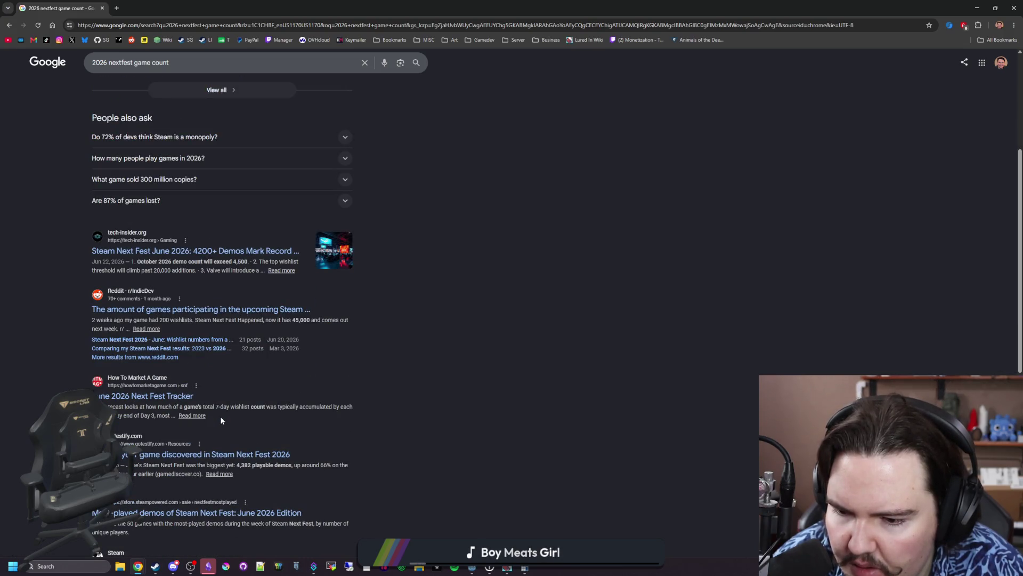
middle_click(273, 455)
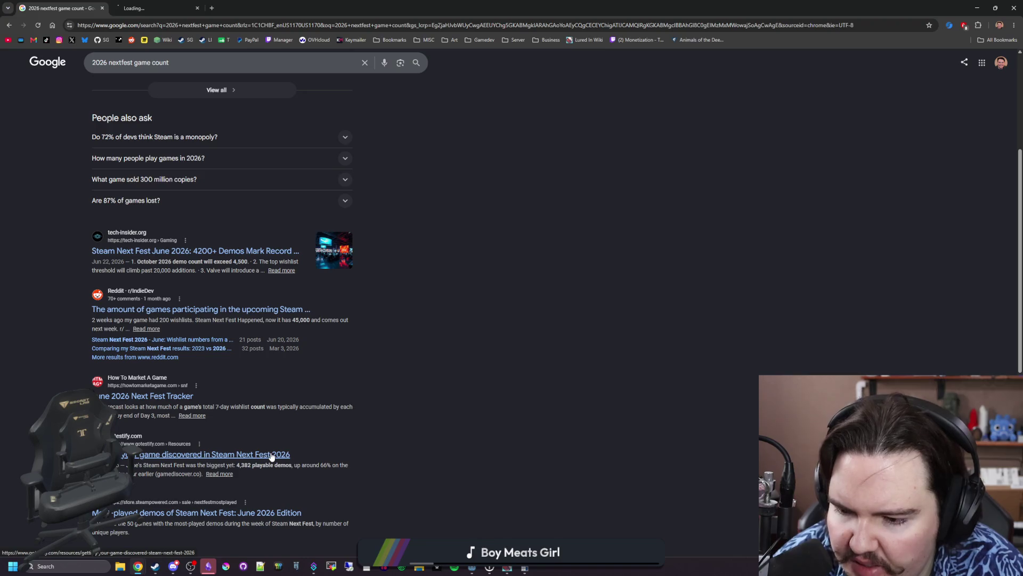
click(130, 4)
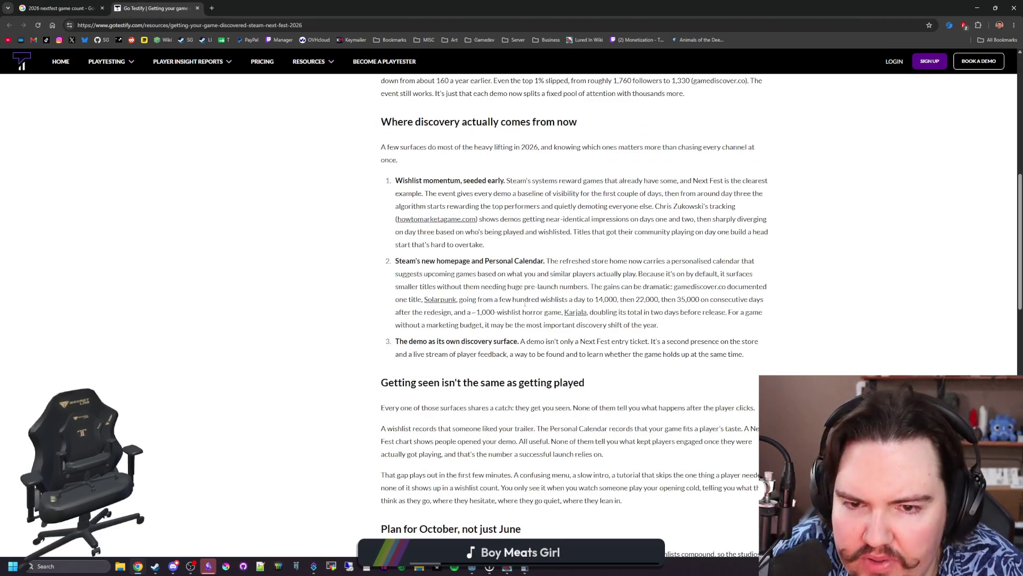
scroll(589, 228, down, 8)
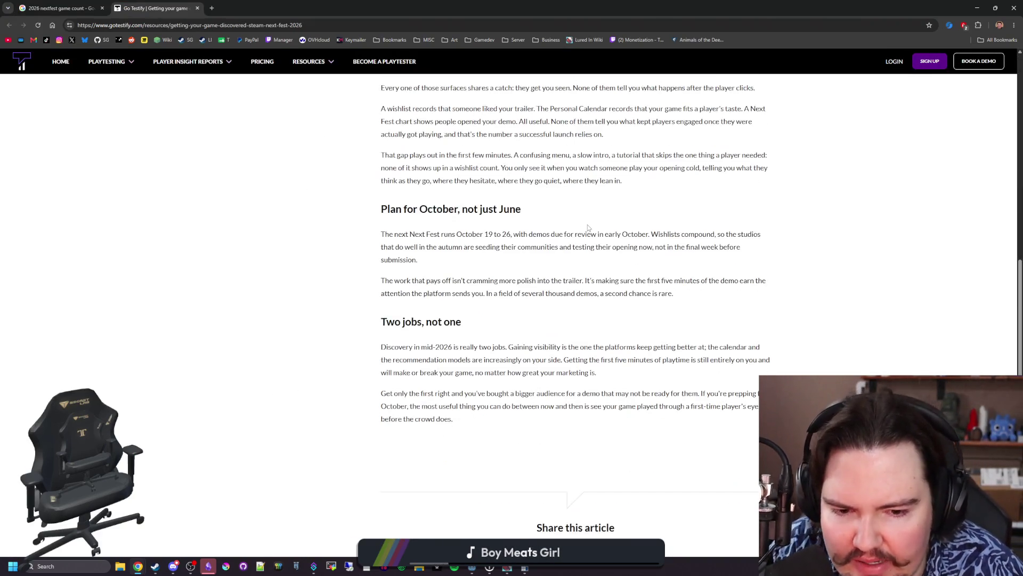
scroll(589, 228, down, 3)
key(Home)
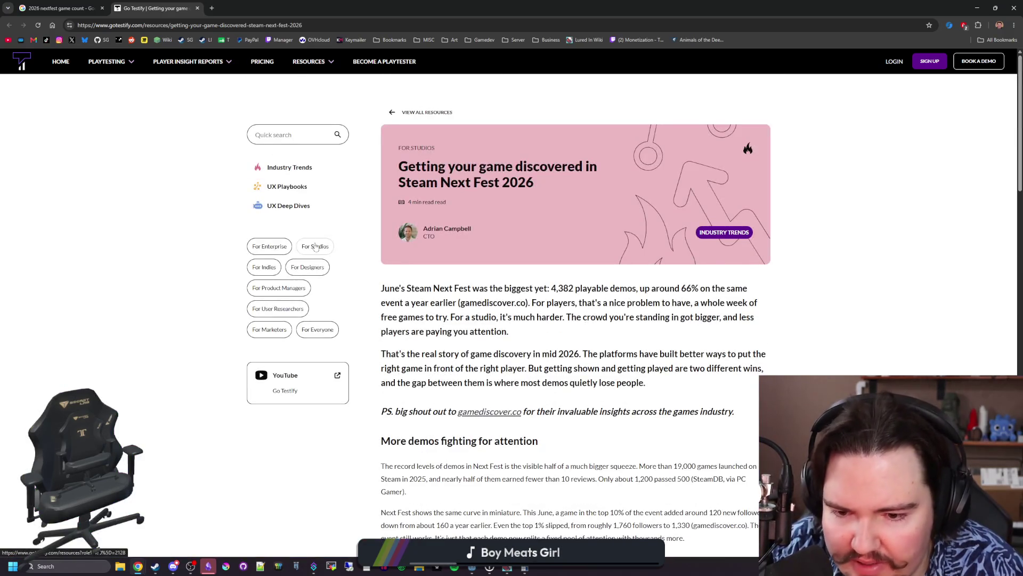
Close the Go Testify tab, skim the search results, and restore the browser to a smaller window
click(197, 9)
scroll(311, 267, down, 3)
scroll(311, 266, down, 2)
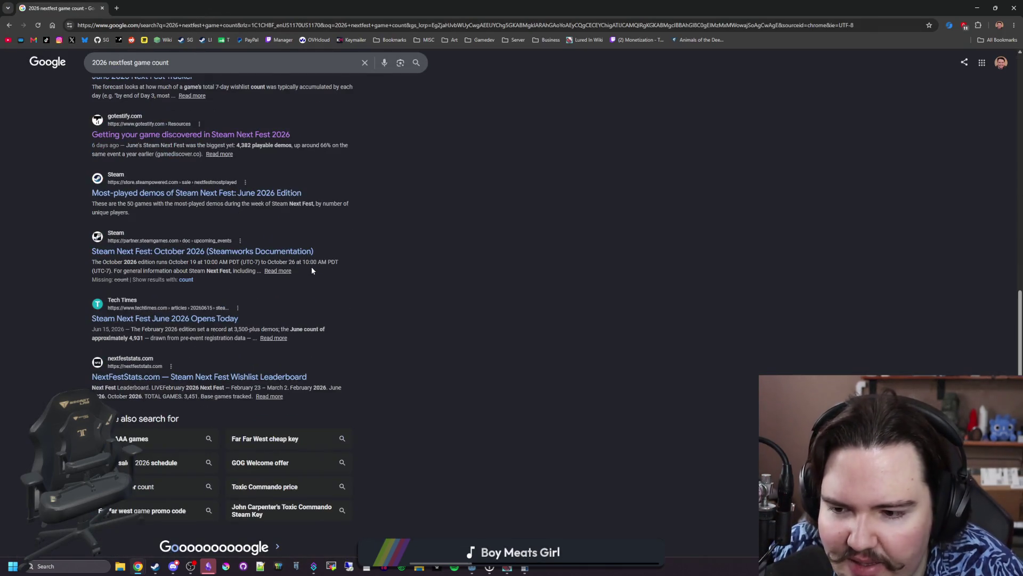
scroll(359, 321, up, 5)
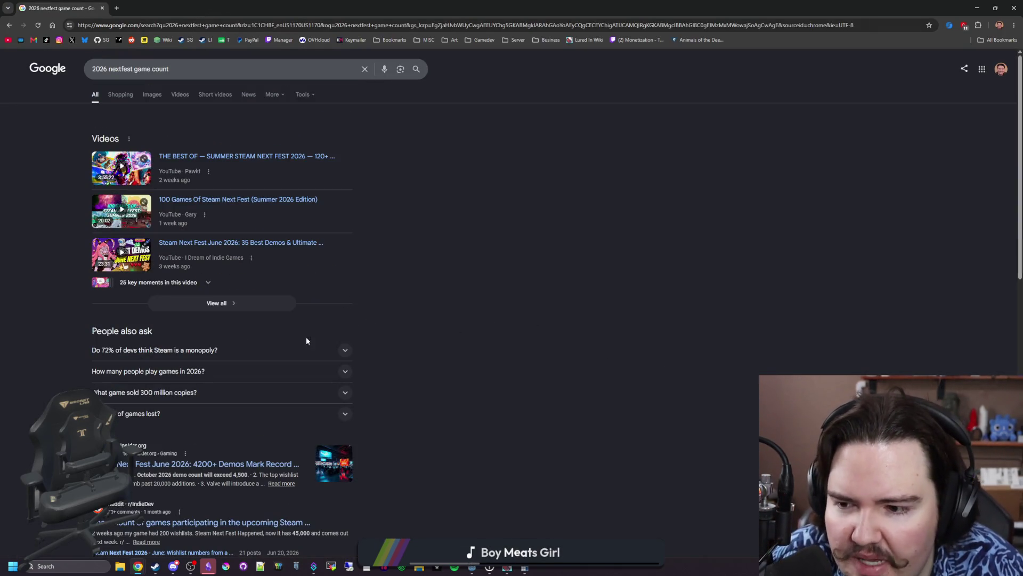
double_click(198, 4)
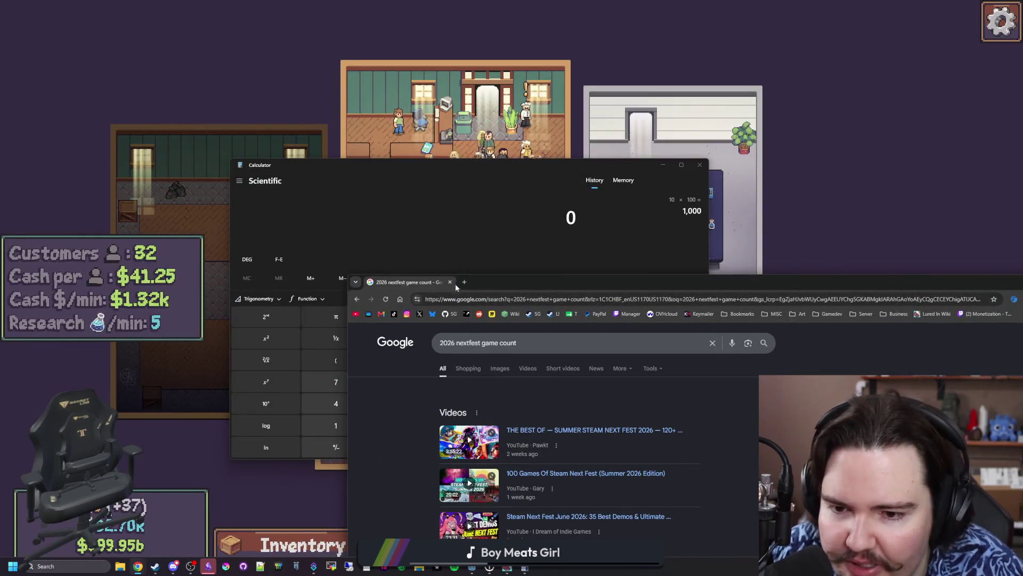
Minimize the browser, then bring Calculator to the front and close it
key(super+Down)
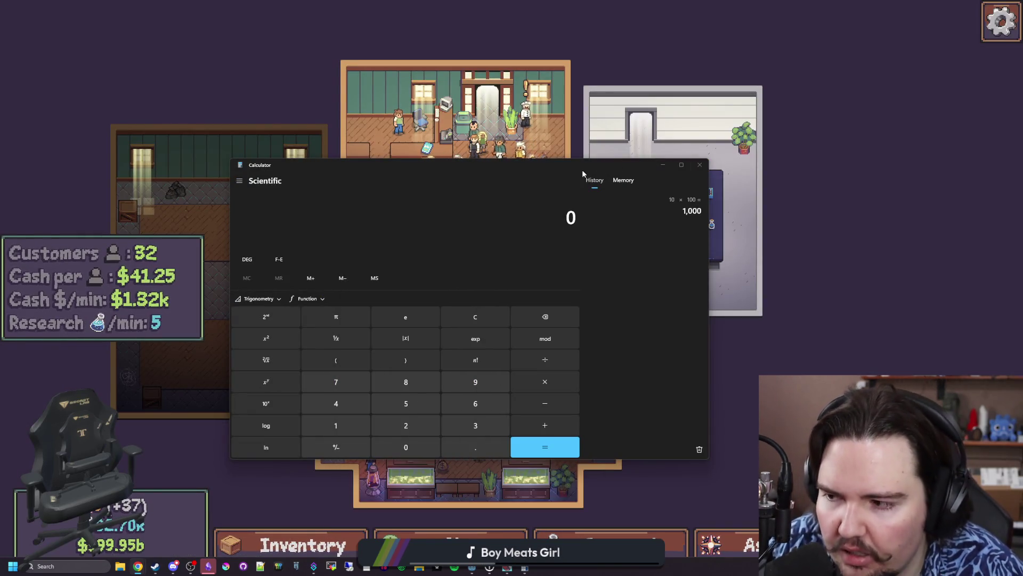
click(564, 169)
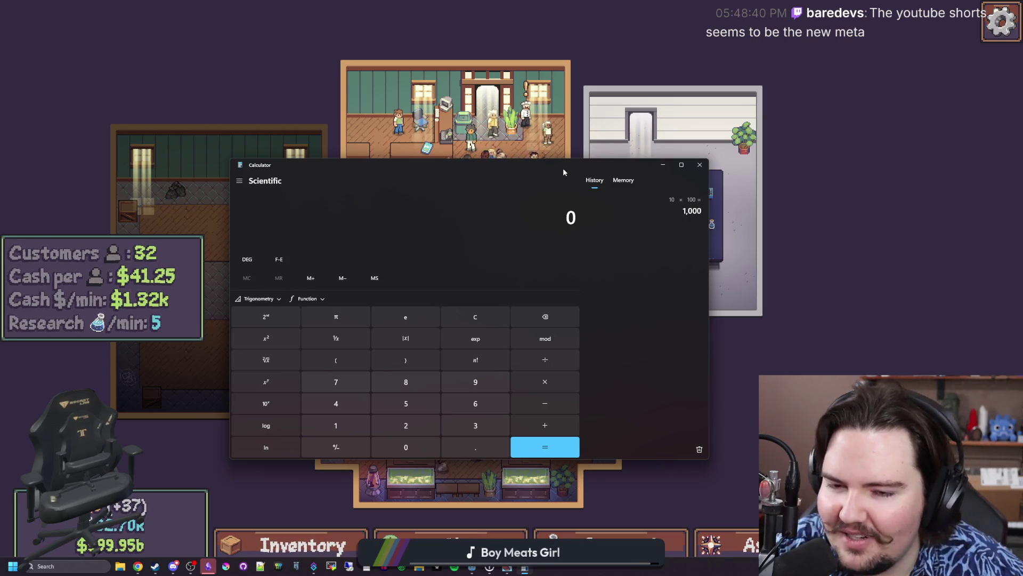
click(773, 327)
scroll(599, 347, up, 3)
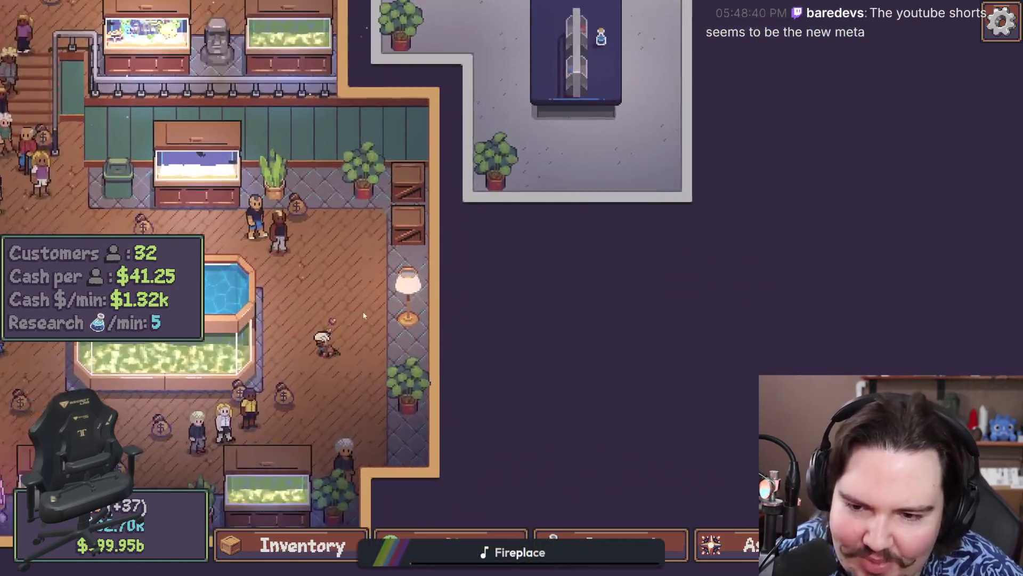
Zoom and pan around the shop with D, W and A, then open a new Chrome window with Win+2
scroll(535, 268, up, 5)
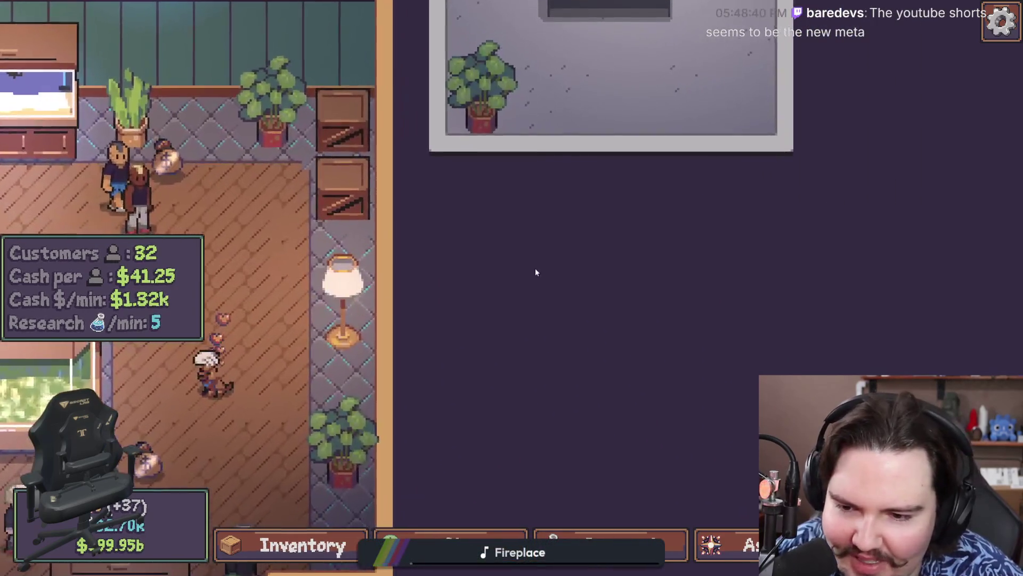
key(d)
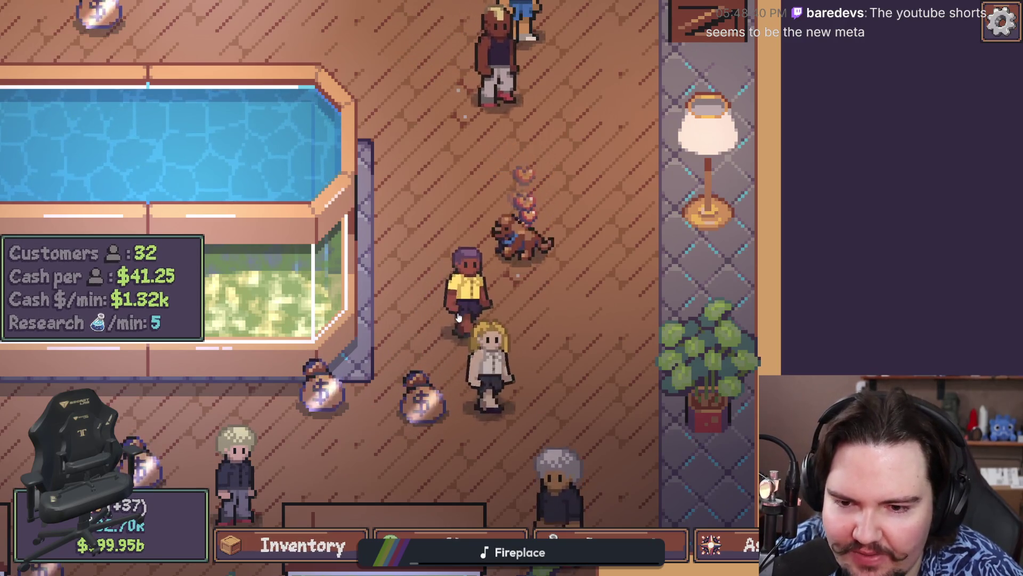
scroll(563, 227, down, 3)
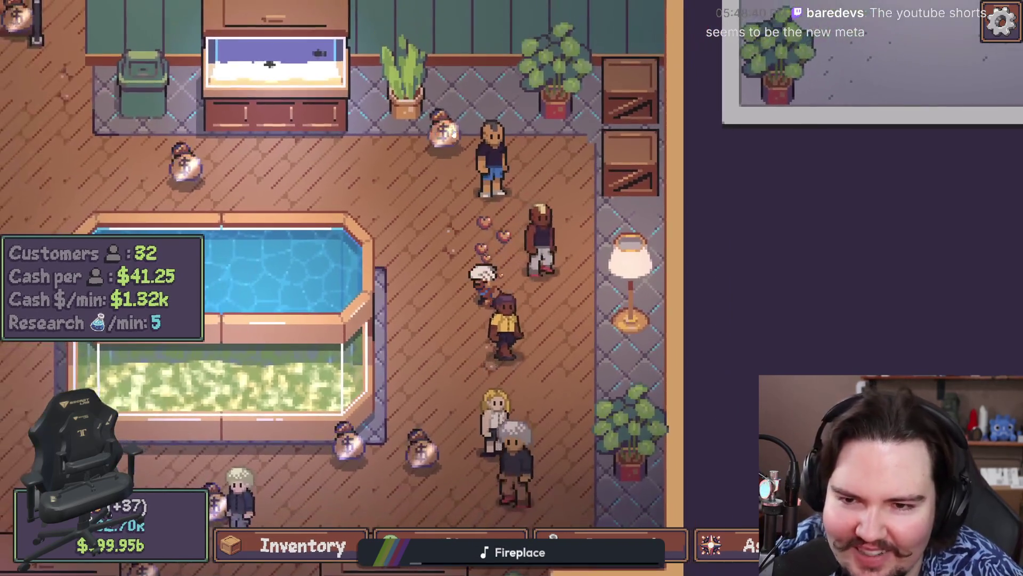
scroll(433, 305, down, 3)
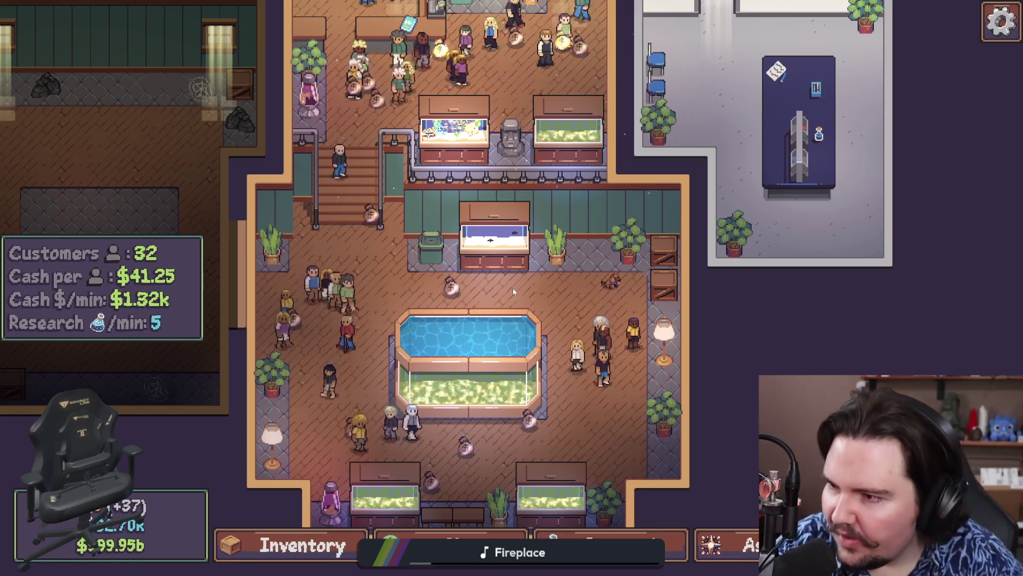
key(w)
key(a)
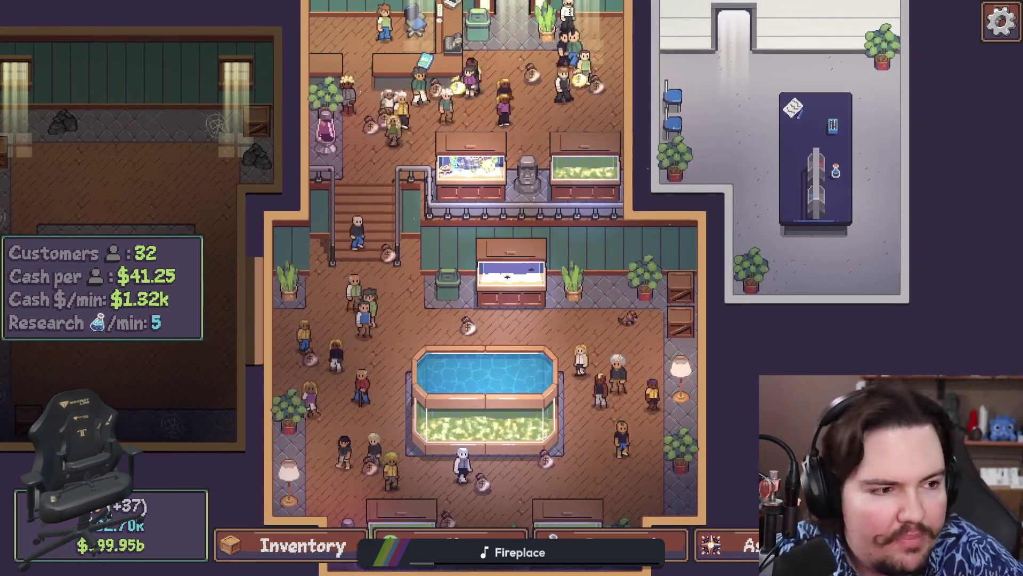
key(super+2)
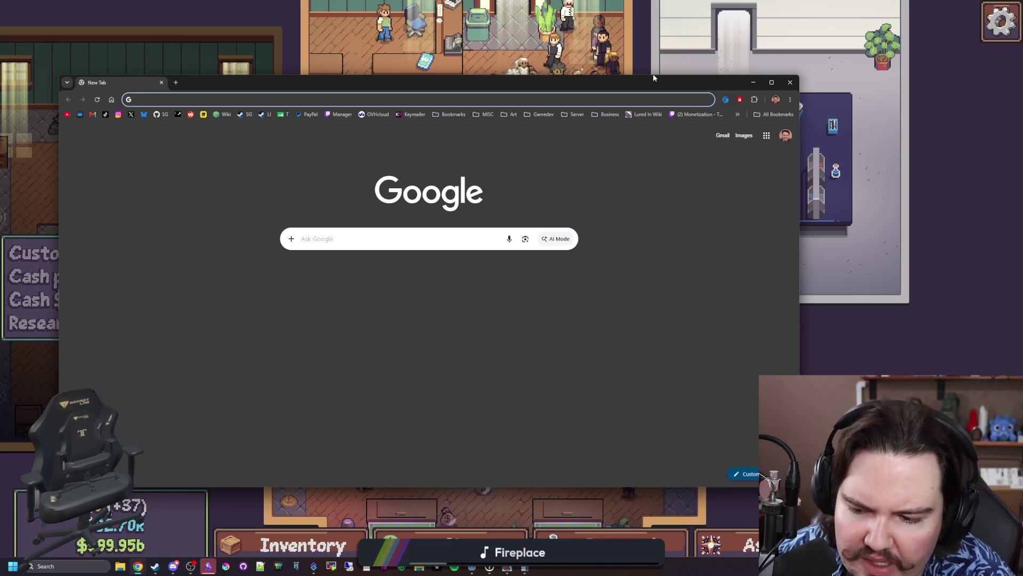
Search Google for 'c#' and look over the results
text(c#)
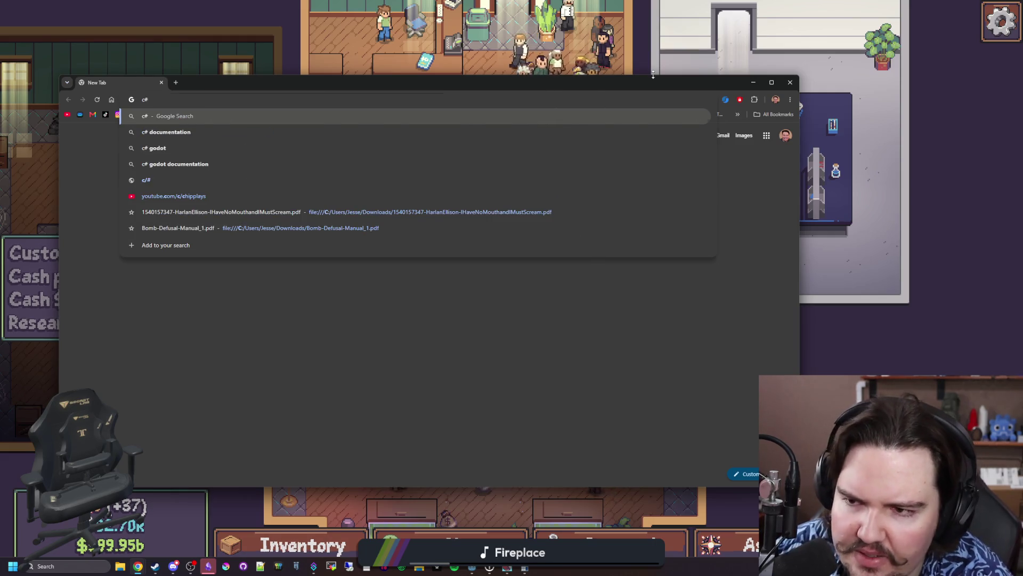
key(Return)
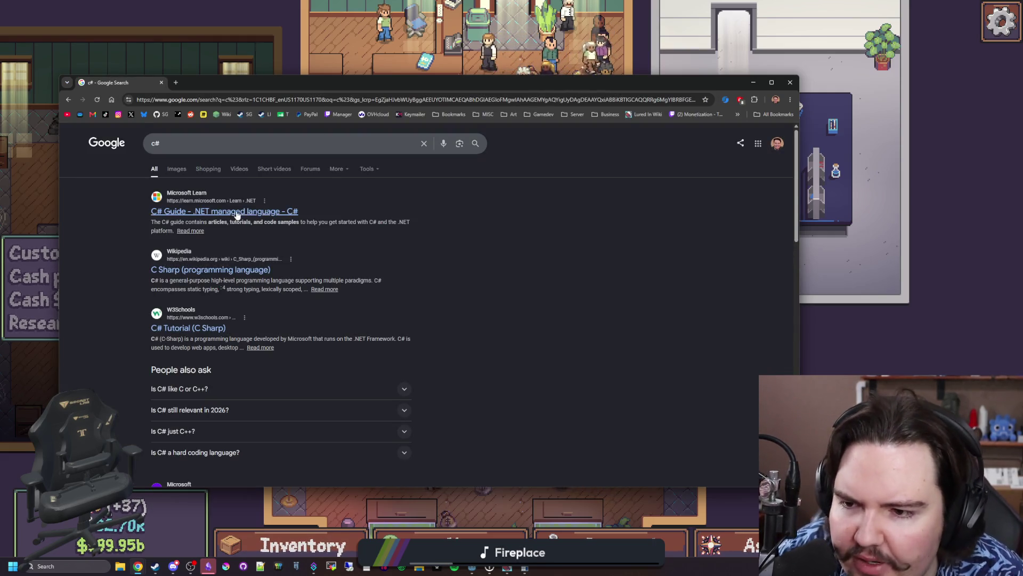
scroll(259, 220, down, 5)
scroll(213, 257, up, 2)
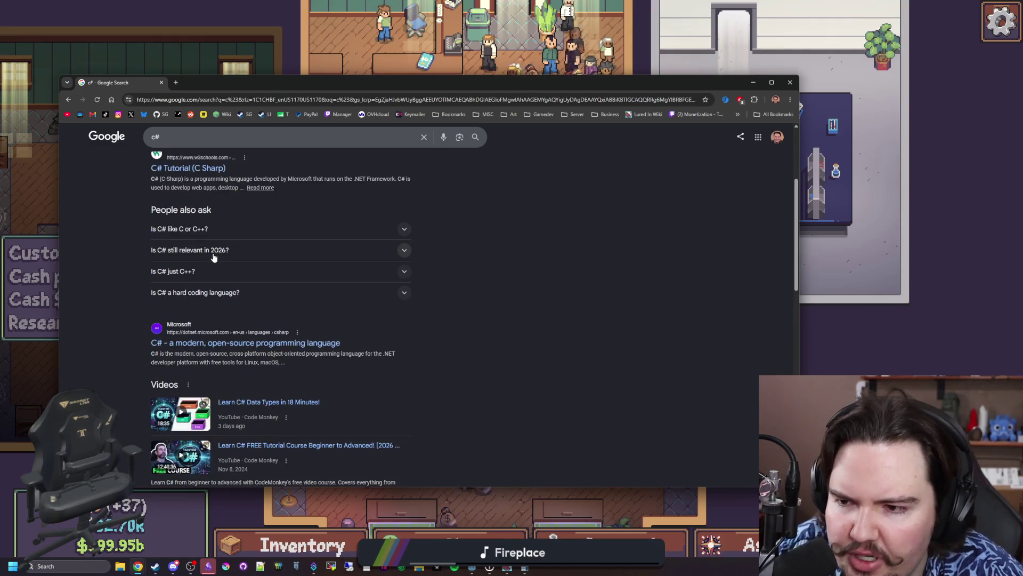
scroll(212, 258, up, 1)
Open the W3Schools C# Tutorial result in its own background tab and start a fresh tab
middle_click(202, 226)
scroll(315, 173, down, 4)
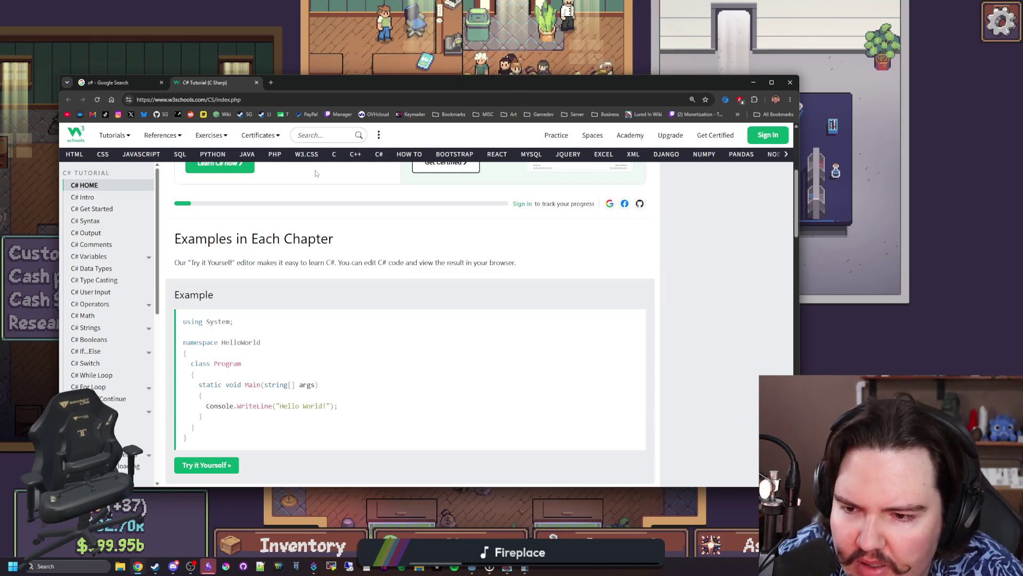
scroll(285, 196, down, 4)
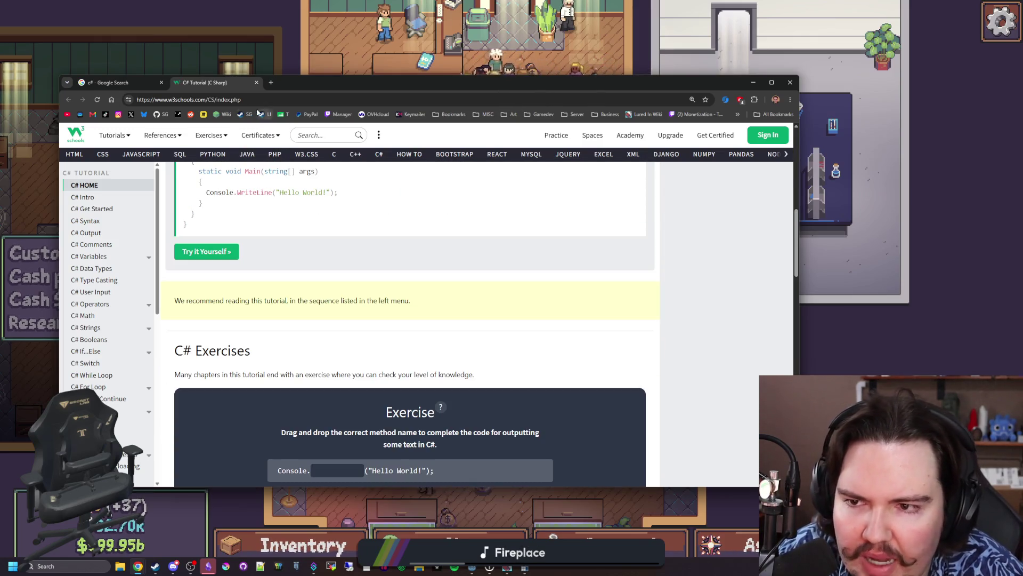
click(267, 85)
Search 'python language', open the Python.org homepage in a new tab, then the Starground store page
text(python )
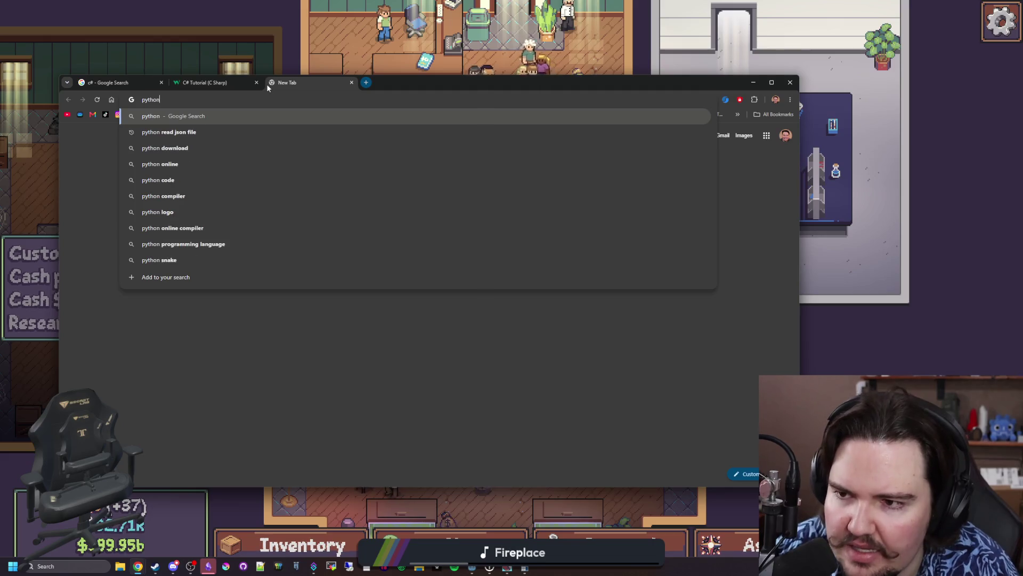
text(language)
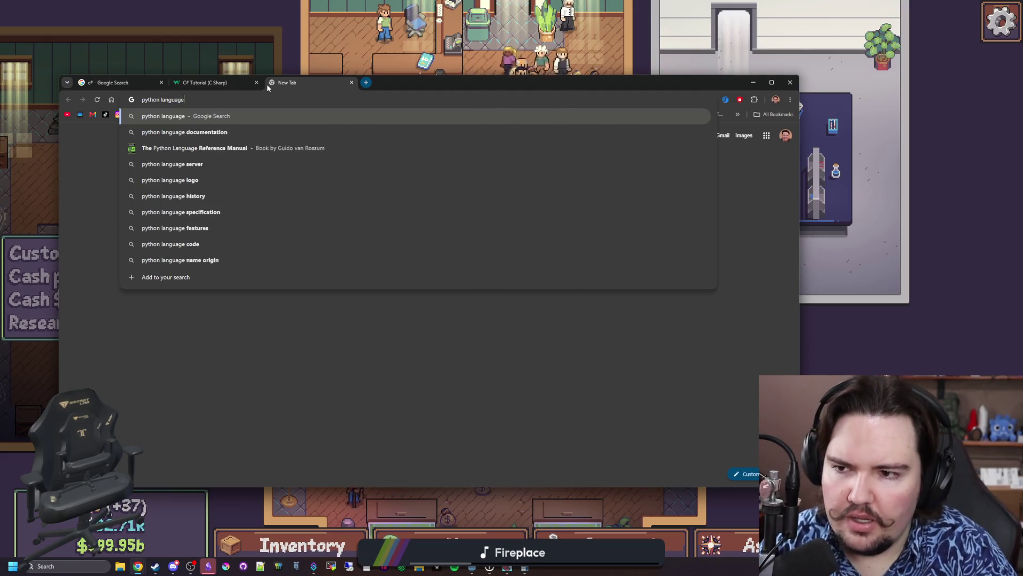
key(Return)
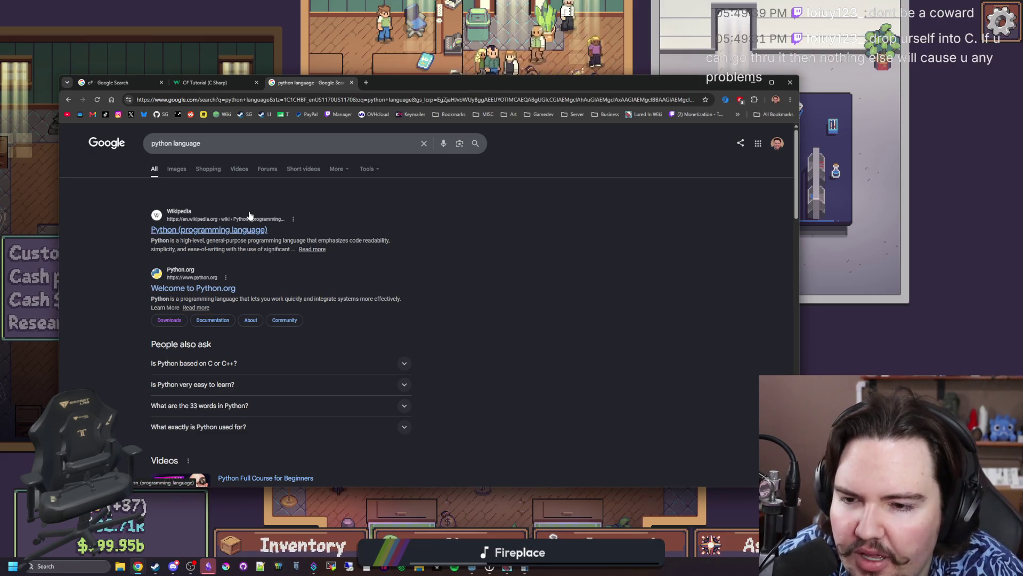
middle_click(222, 289)
click(410, 81)
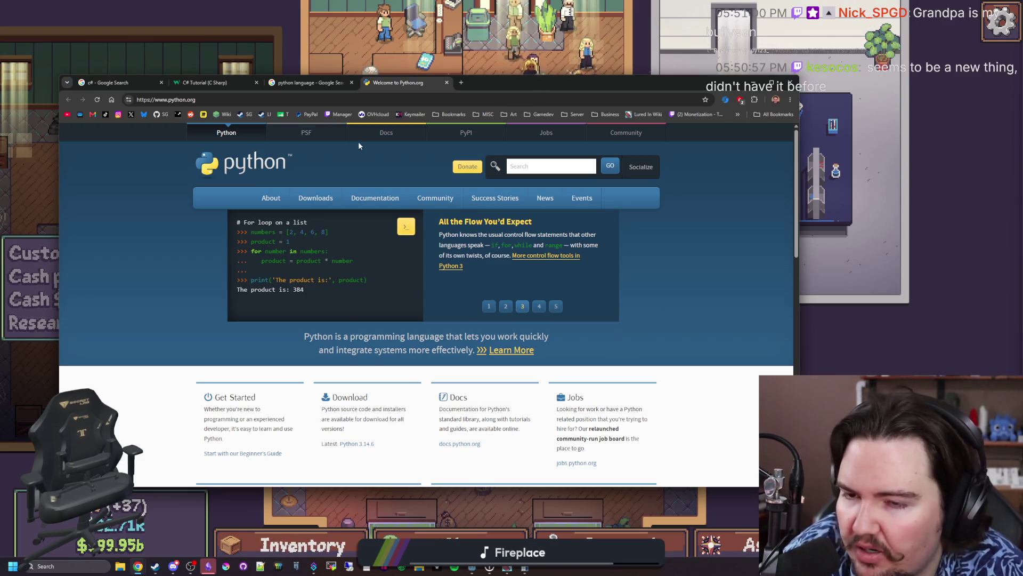
click(245, 114)
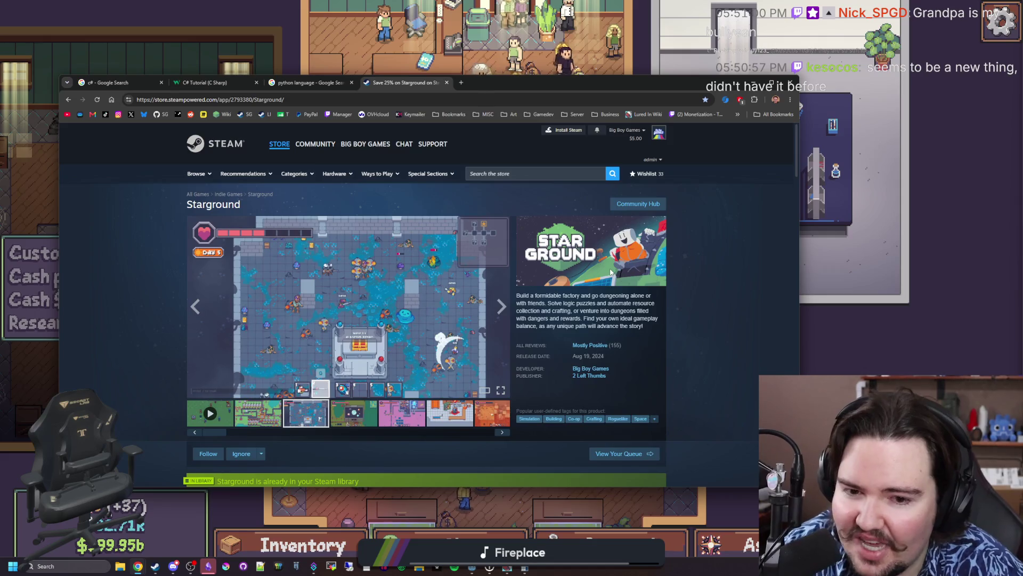
Highlight the Early Access heading and paragraphs on Starground's Steam page, then clear the highlight
scroll(431, 302, down, 10)
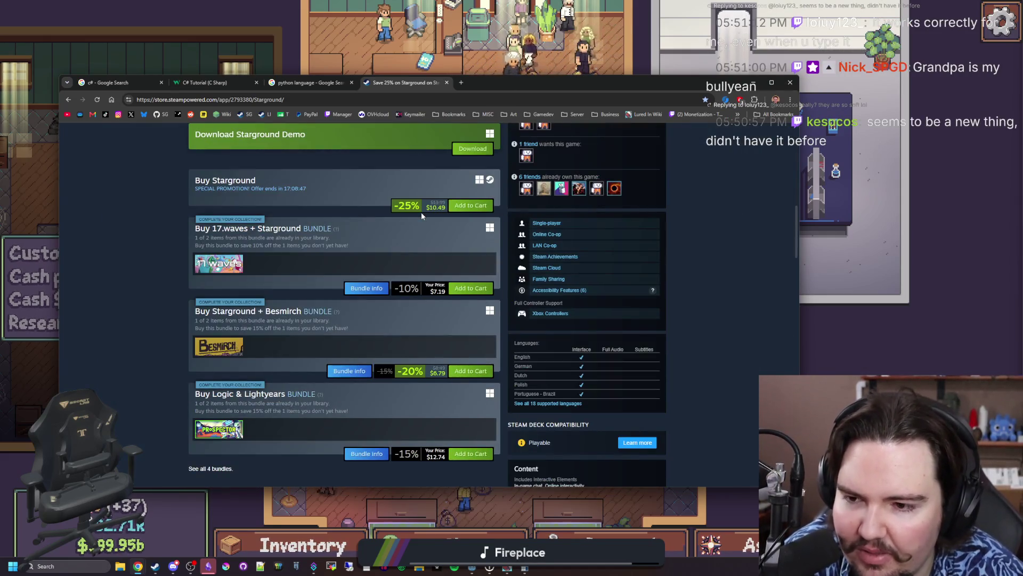
scroll(421, 212, up, 5)
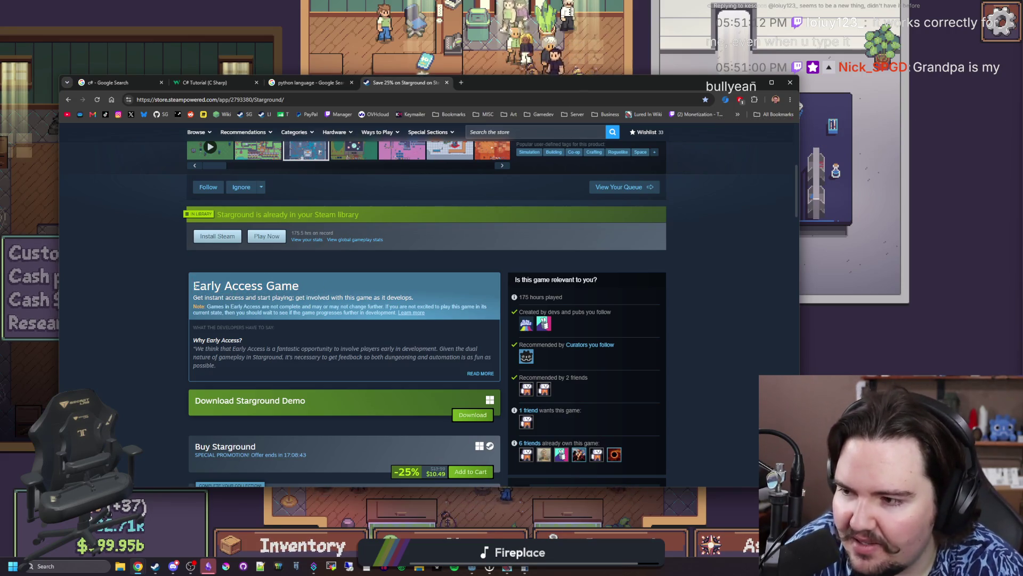
mouse_move(194, 285)
mouse_down()
mouse_move(344, 291)
mouse_move(373, 368)
mouse_move(195, 285)
mouse_up()
click(344, 292)
click(168, 288)
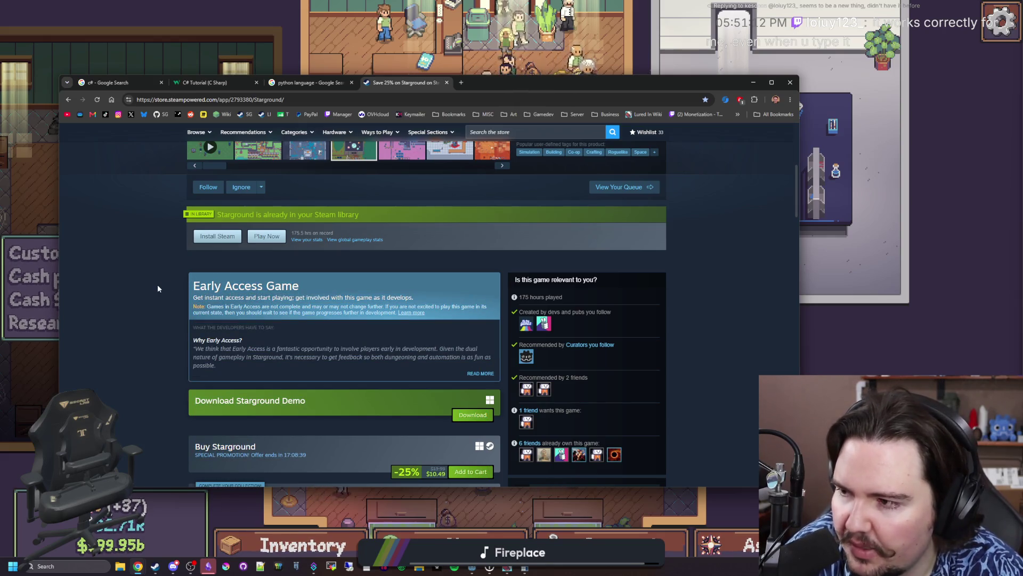
mouse_move(296, 286)
mouse_down()
mouse_move(246, 287)
mouse_move(373, 370)
mouse_up()
click(295, 288)
drag(296, 288, 198, 288)
click(198, 288)
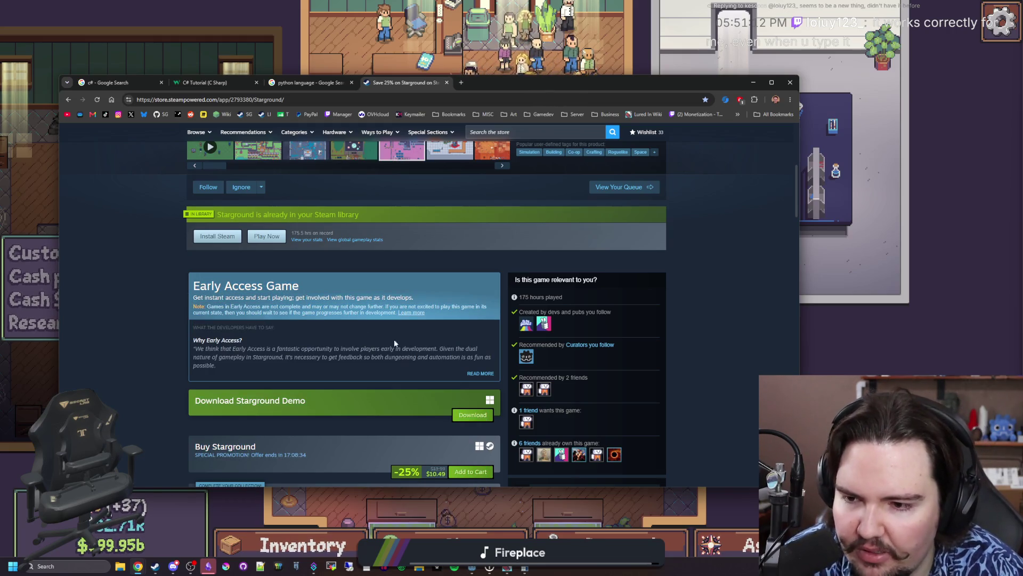
Expand the full Early Access description with READ MORE and skim it
click(470, 374)
scroll(337, 343, down, 6)
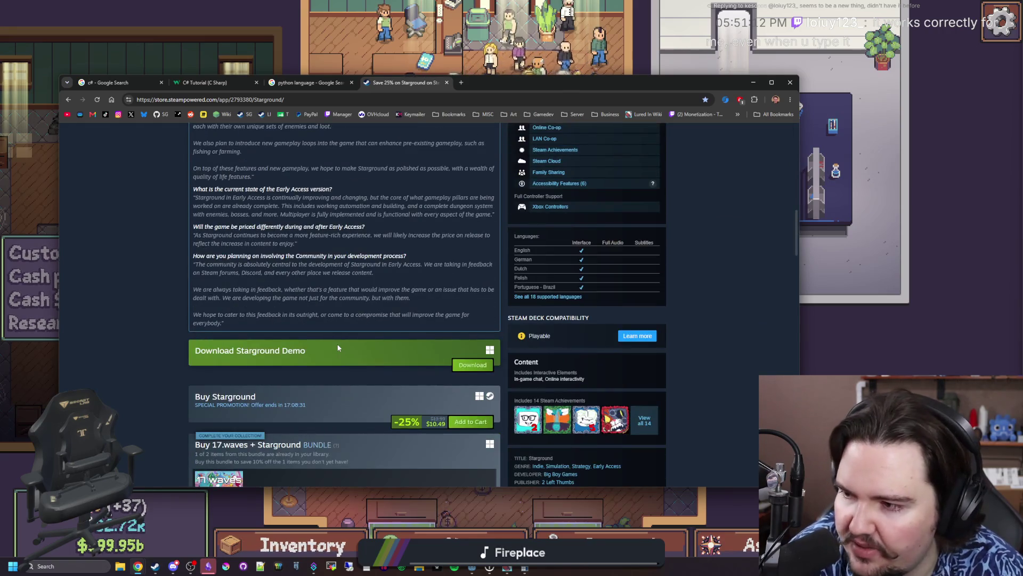
scroll(338, 348, up, 10)
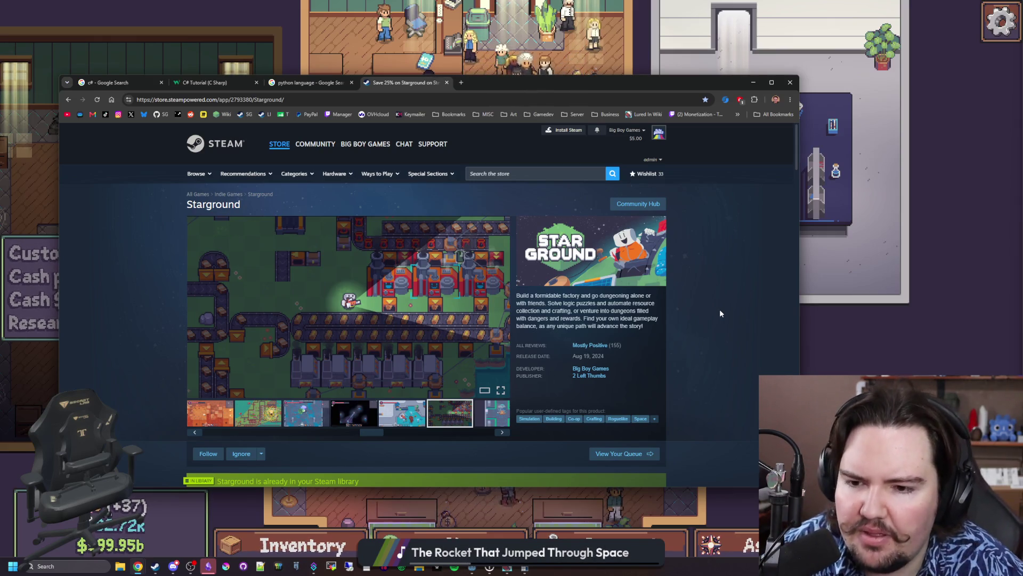
Clear the text highlight and switch to the YouTube window playing 'The worst programming language of all time'
click(719, 313)
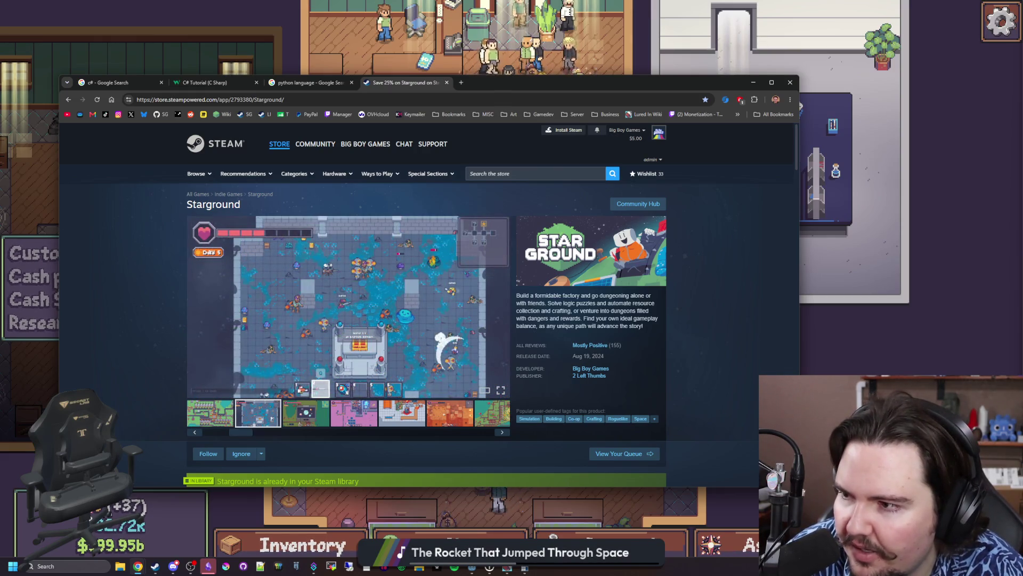
key(alt+Tab)
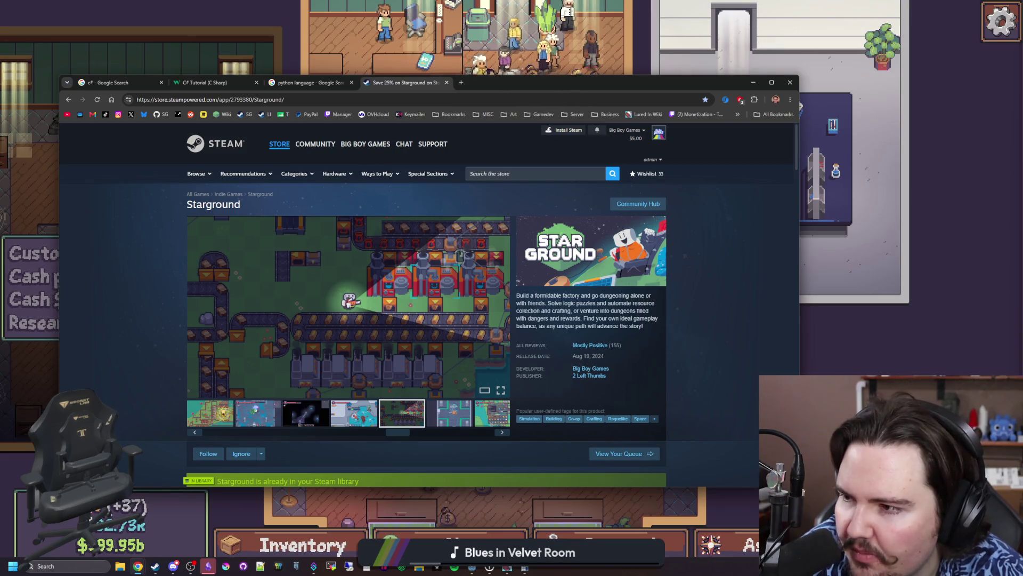
mouse_move(322, 145)
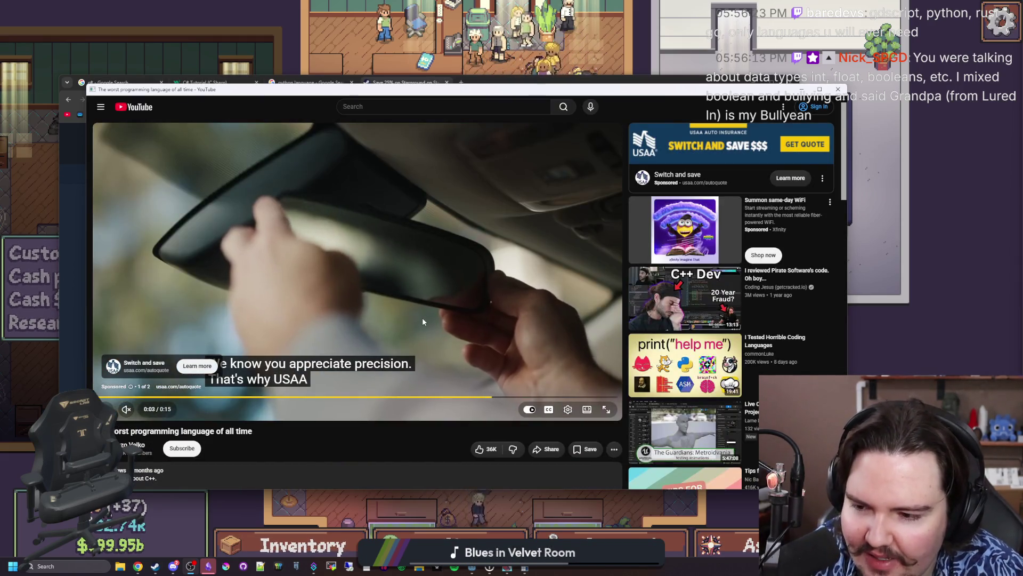
Expand the C++ video's description into its chapter list and scroll through it
scroll(540, 351, down, 1)
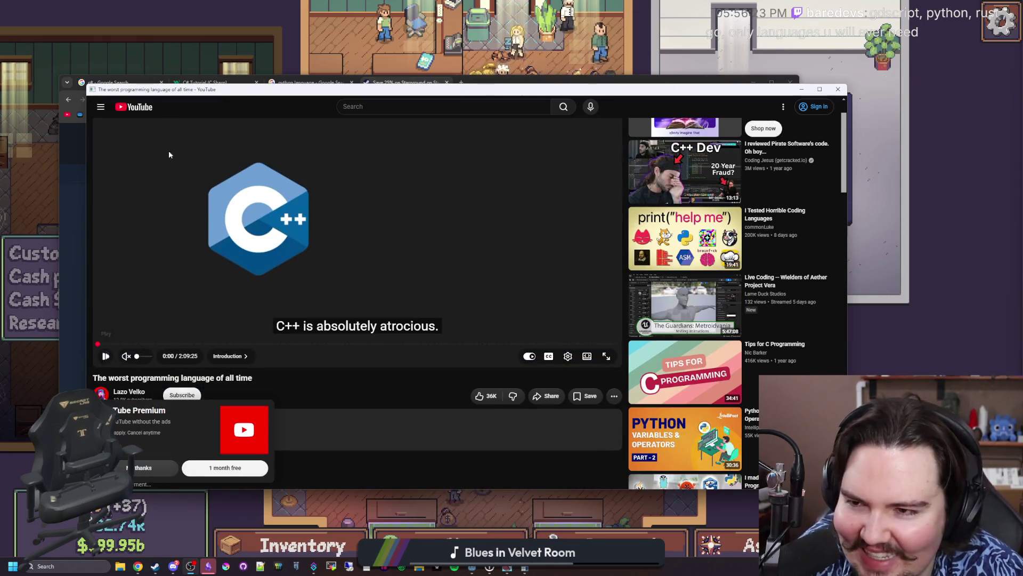
scroll(169, 155, up, 1)
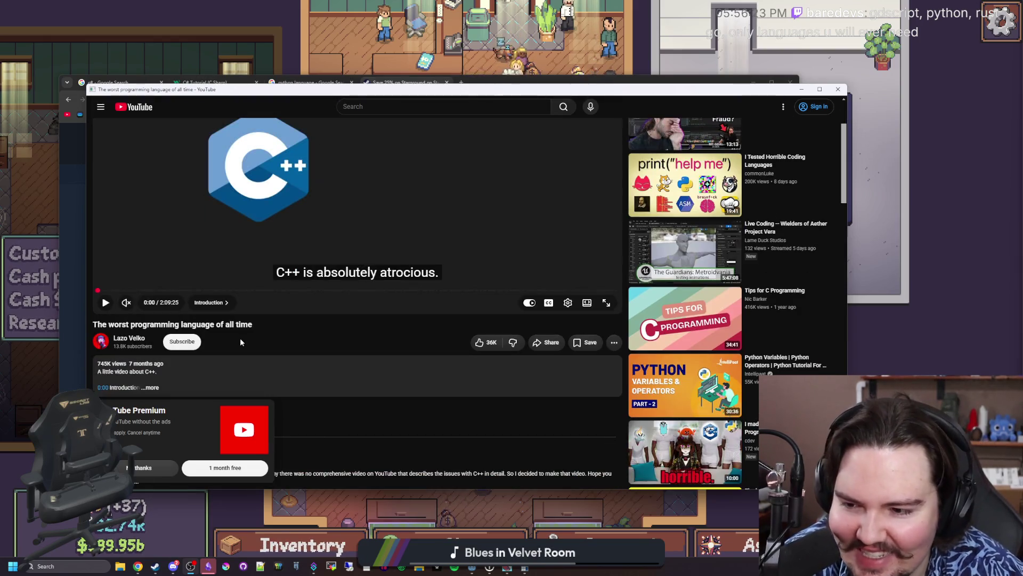
scroll(240, 338, down, 2)
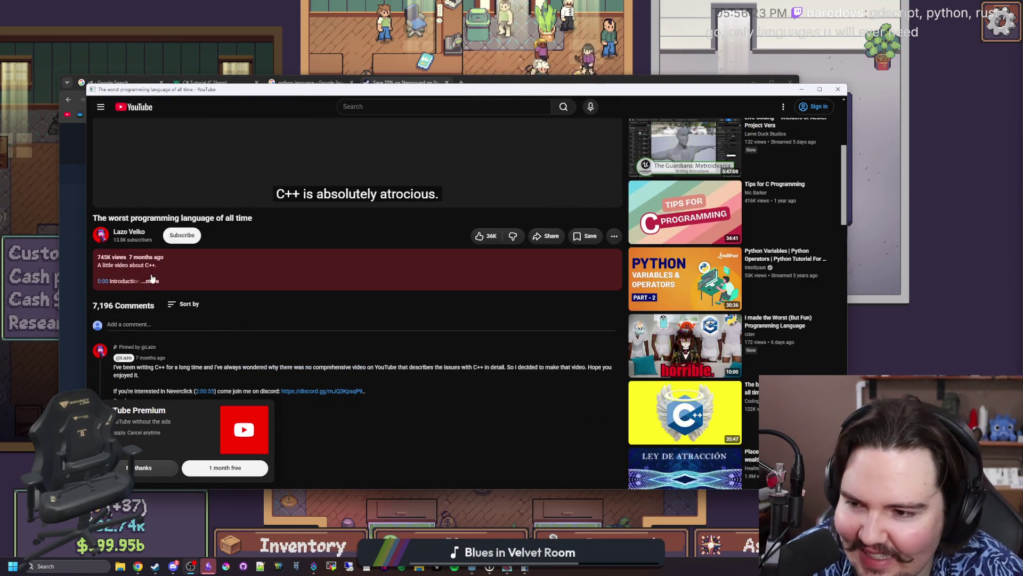
click(155, 273)
scroll(155, 273, down, 4)
scroll(270, 276, up, 3)
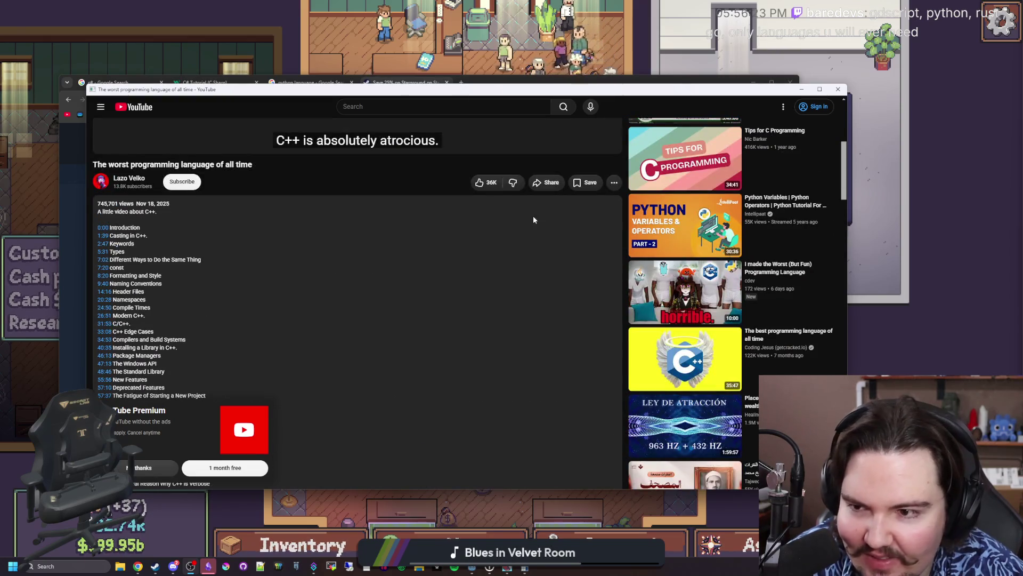
scroll(500, 250, down, 8)
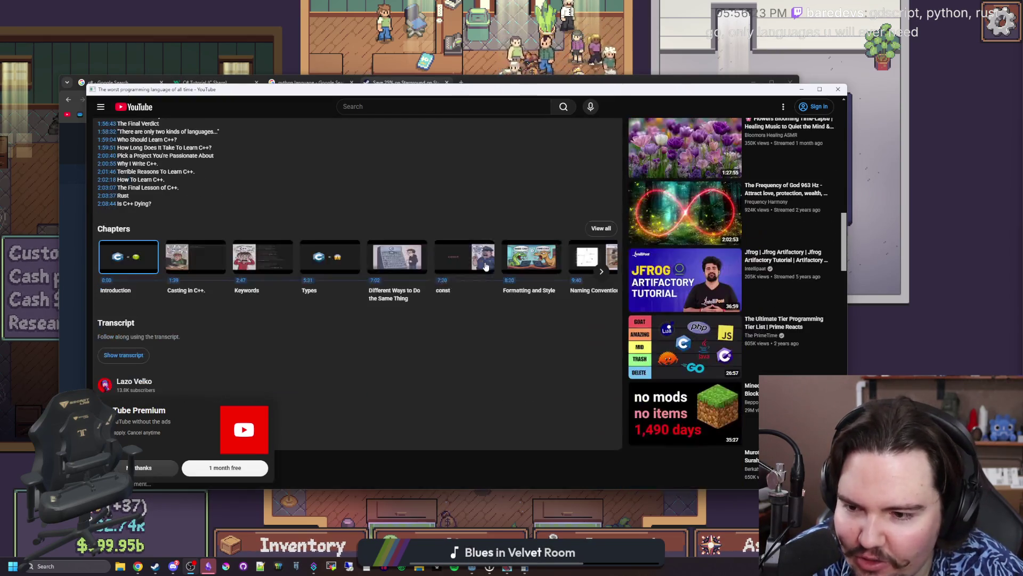
scroll(532, 266, up, 10)
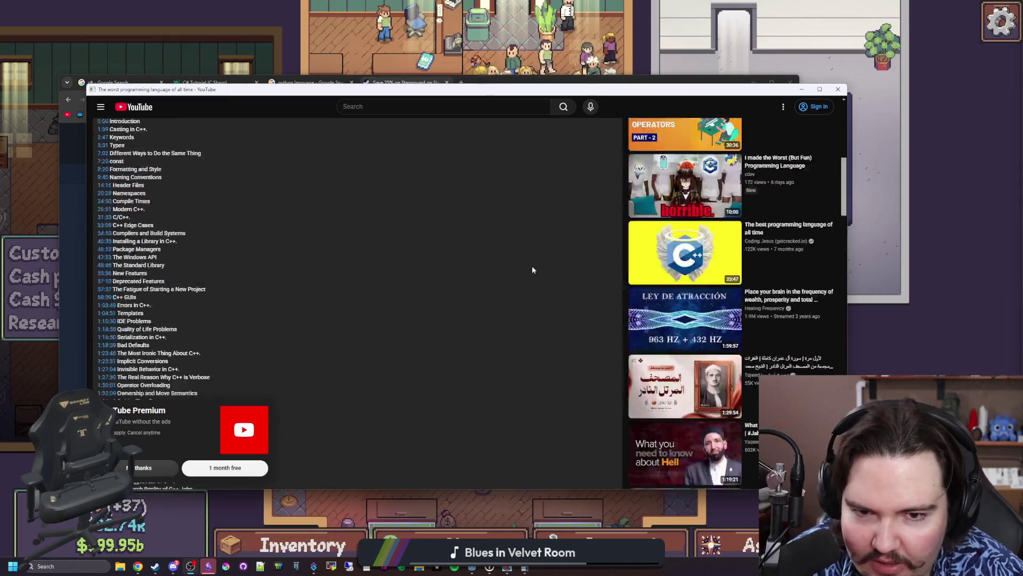
Close the YouTube window, reload the pasted video link in a new tab, then minimize the browser
key(ctrl+w)
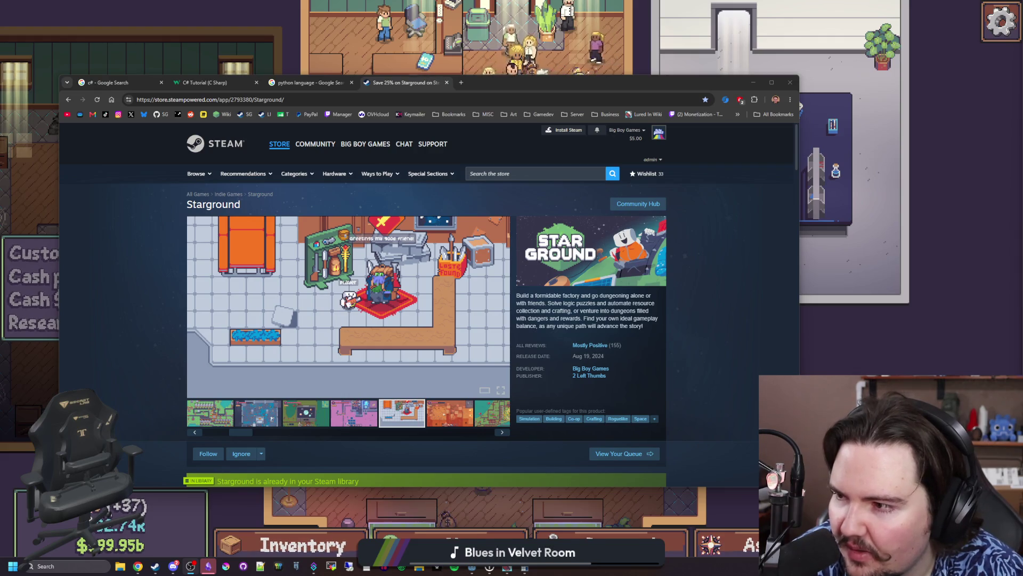
click(462, 84)
click(462, 83)
key(ctrl+v)
key(Return)
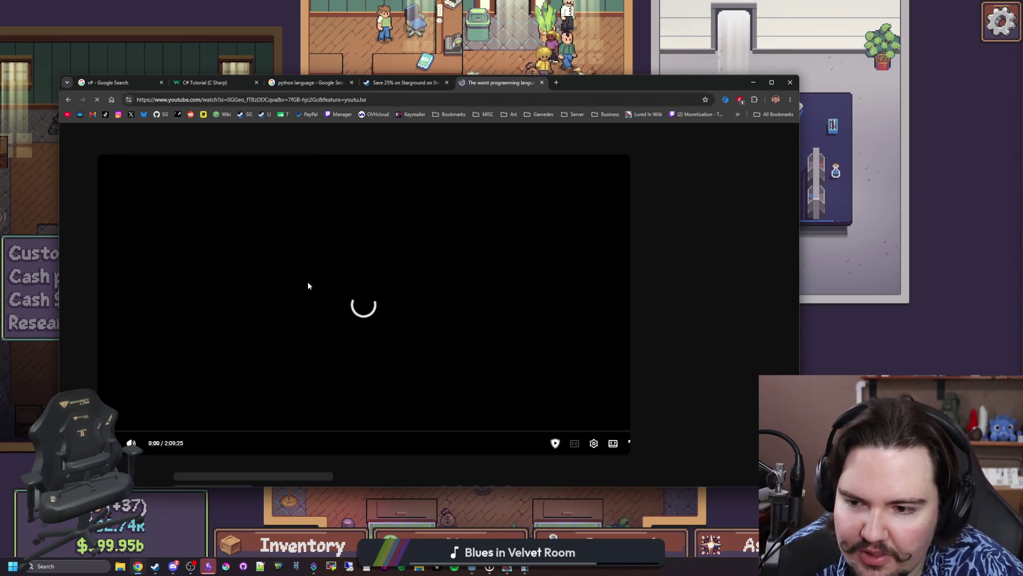
click(753, 82)
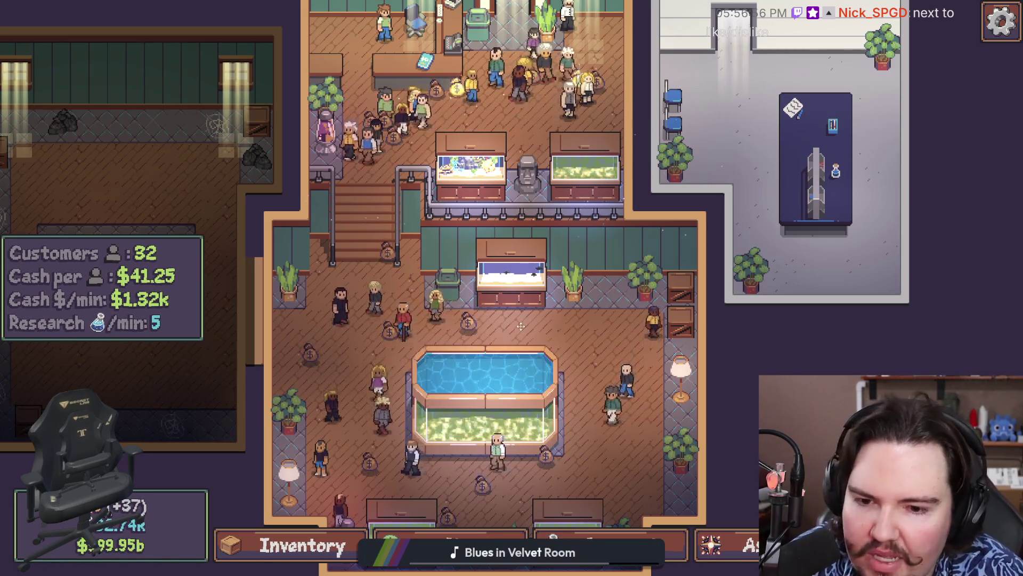
Pan down to the pool tank room, zoom out and centre the whole fish shop
key(s)
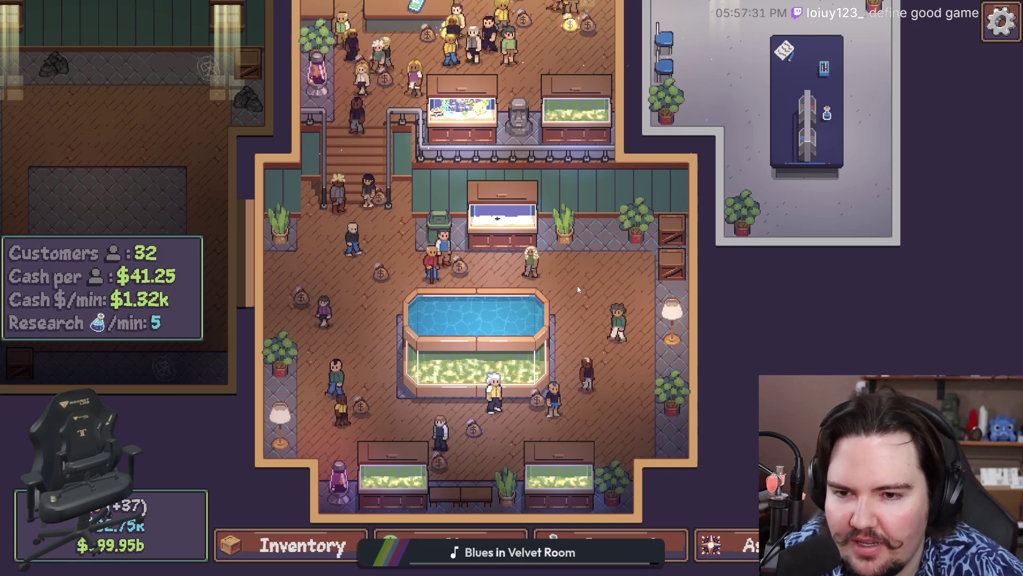
scroll(460, 281, up, 3)
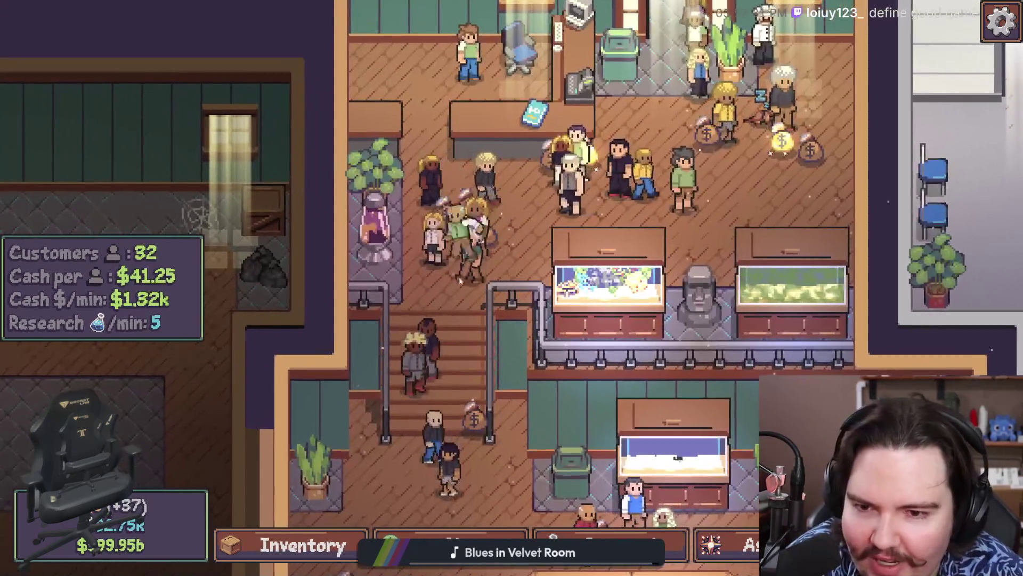
key(s)
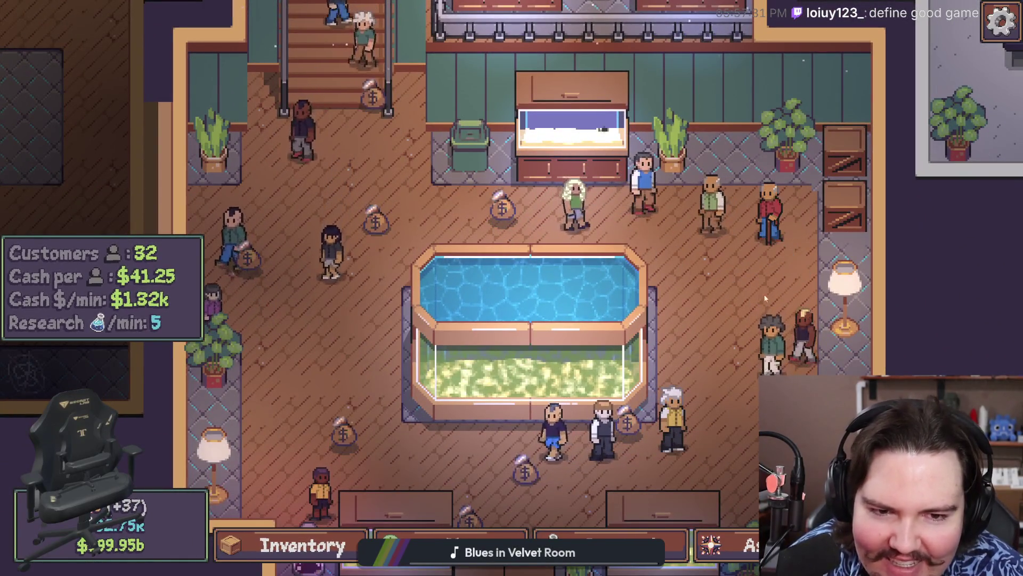
scroll(753, 283, down, 4)
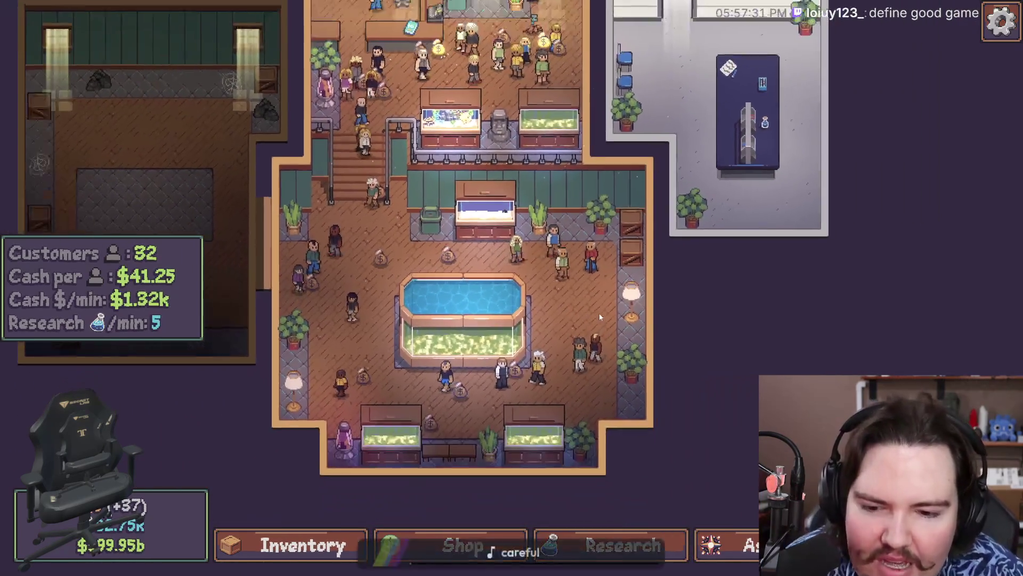
scroll(599, 312, down, 1)
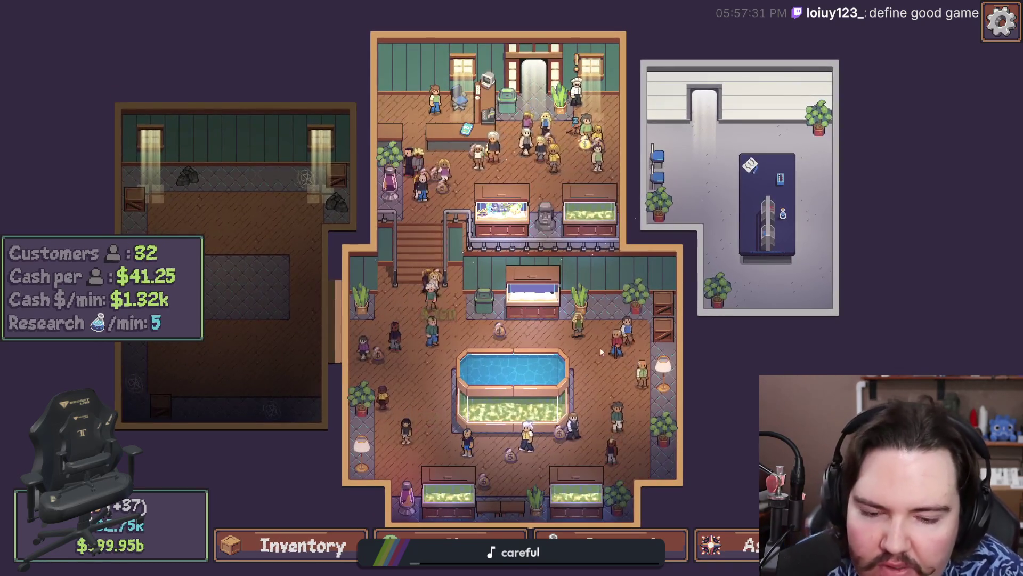
mouse_move(594, 378)
mouse_down()
mouse_move(567, 279)
mouse_move(576, 270)
mouse_move(567, 326)
mouse_up()
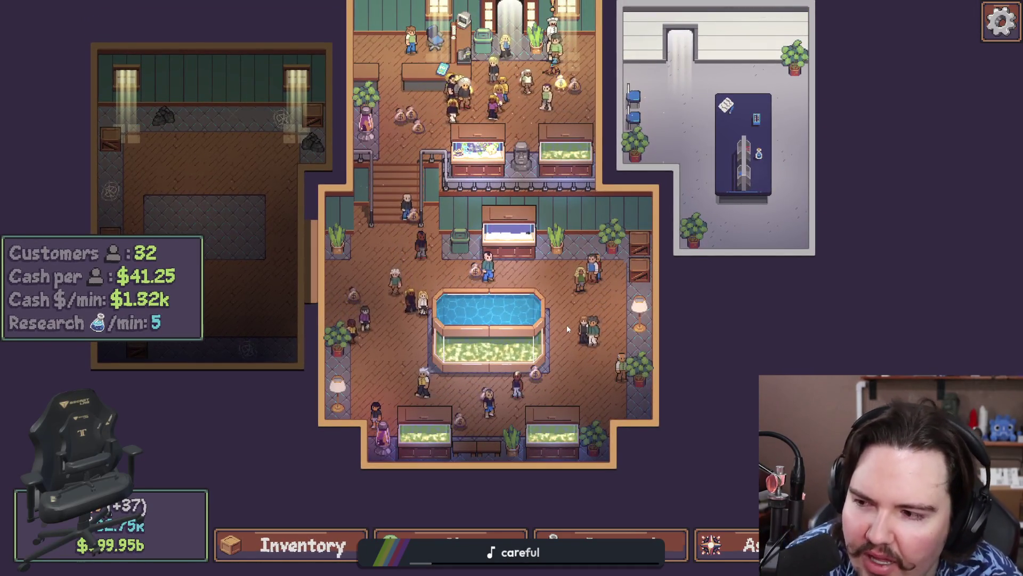
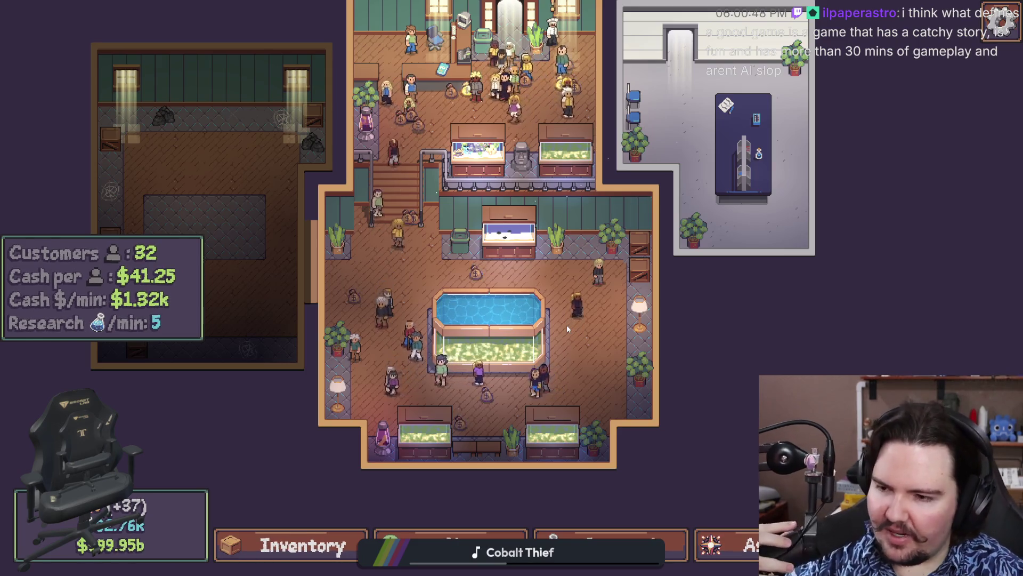
Pan across the aquarium and collect the cash from Large Fish Tank 1
key(w)
key(a)
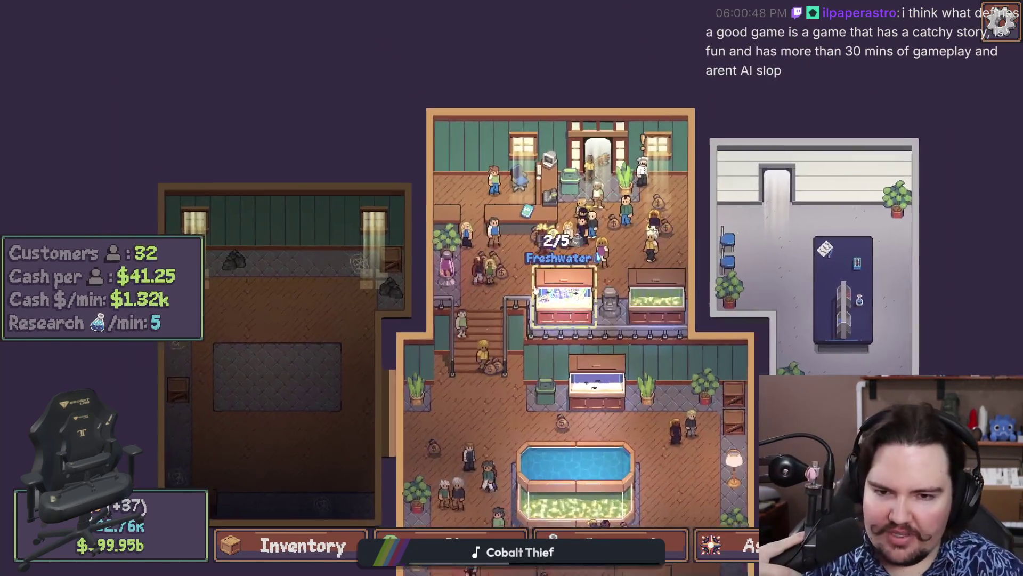
scroll(602, 341, up, 1)
scroll(575, 308, down, 1)
key(s)
key(d)
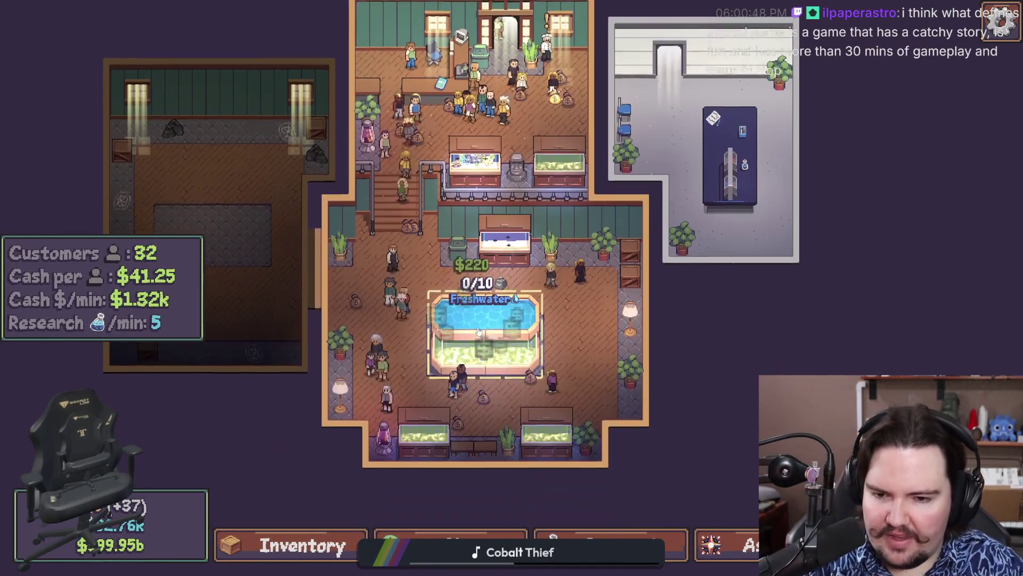
click(464, 360)
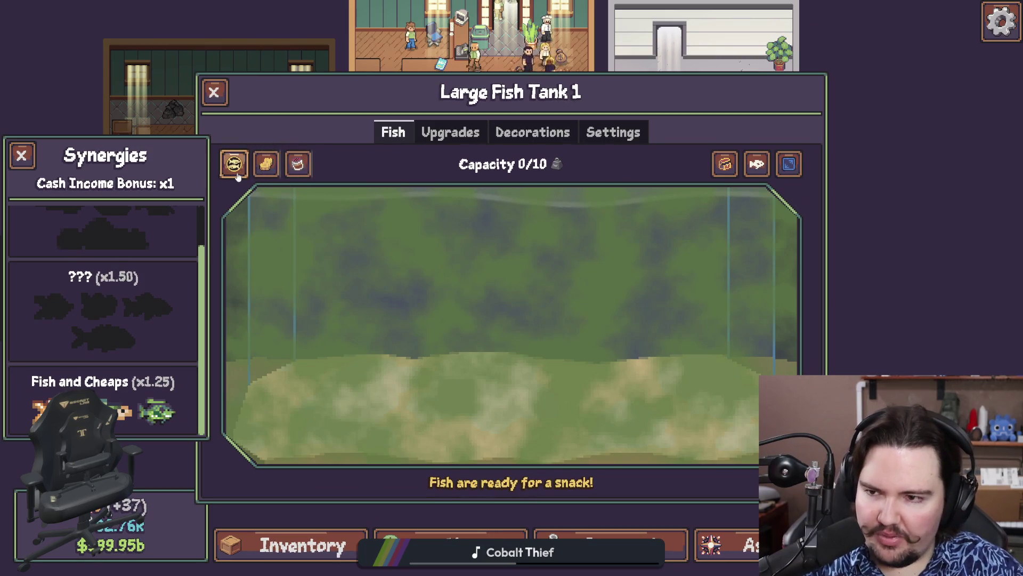
Browse the Gameplay and General options tabs, then return to the shop view
key(Escape)
key(Escape)
click(486, 308)
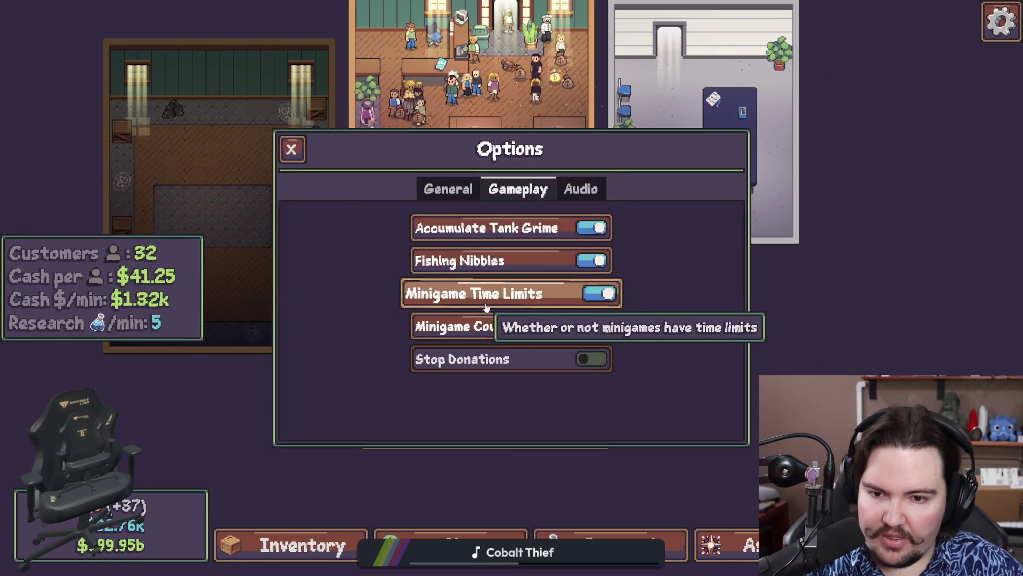
click(454, 184)
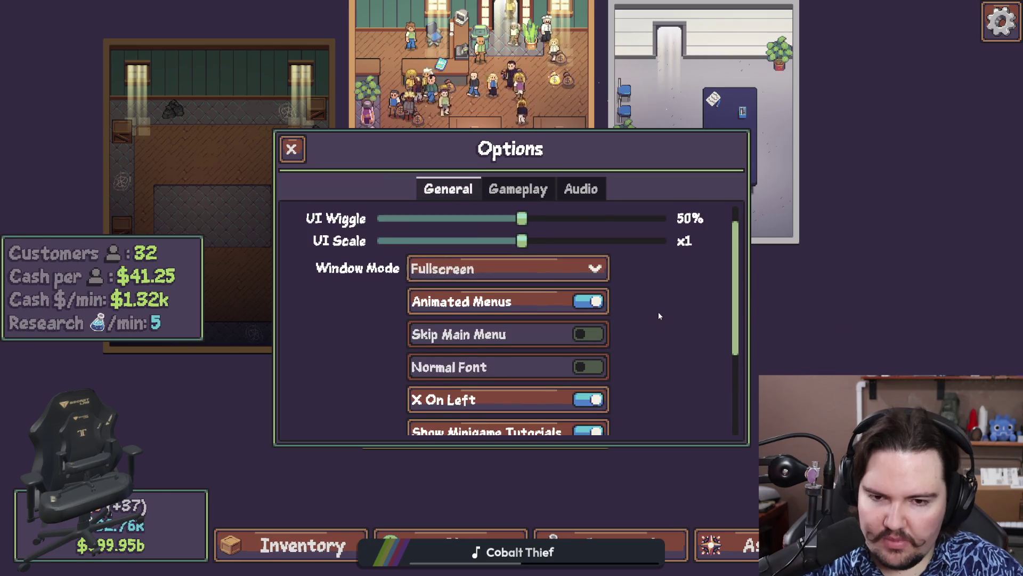
scroll(660, 303, down, 3)
key(Escape)
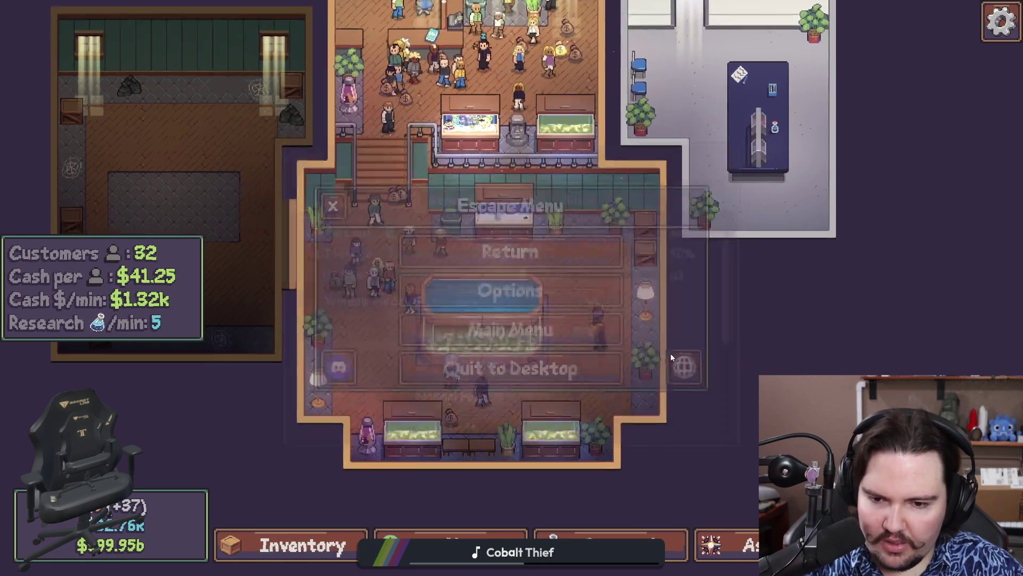
key(Escape)
scroll(568, 350, down, 2)
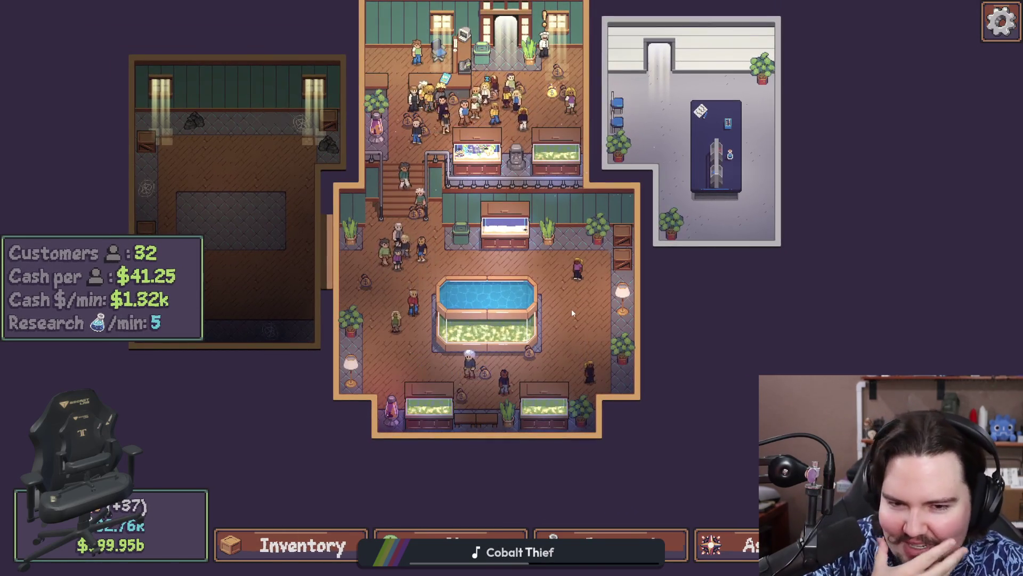
Pan up to the reception, accept the chef's trade offer, then leave the game for the desktop
key(w)
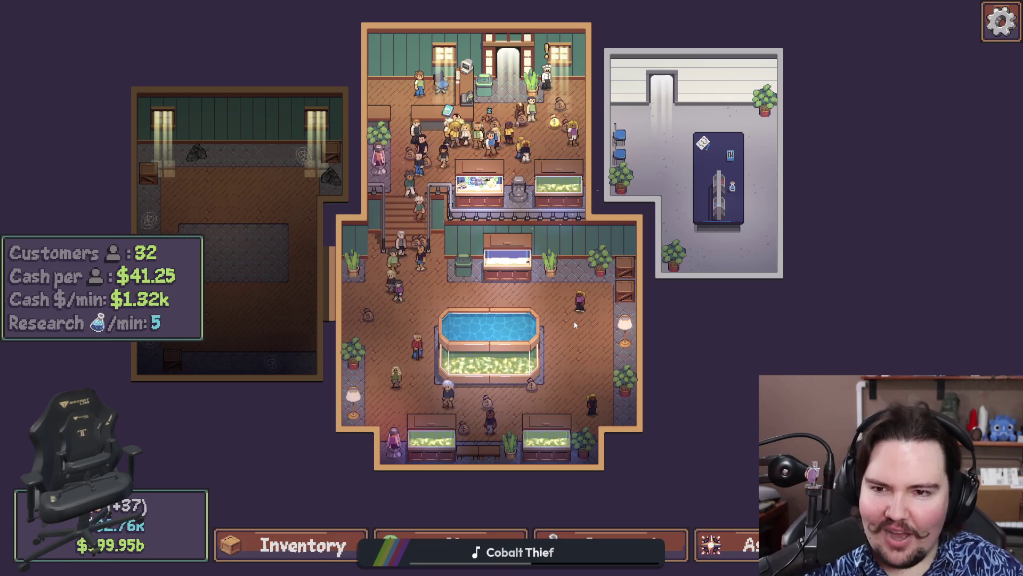
key(s)
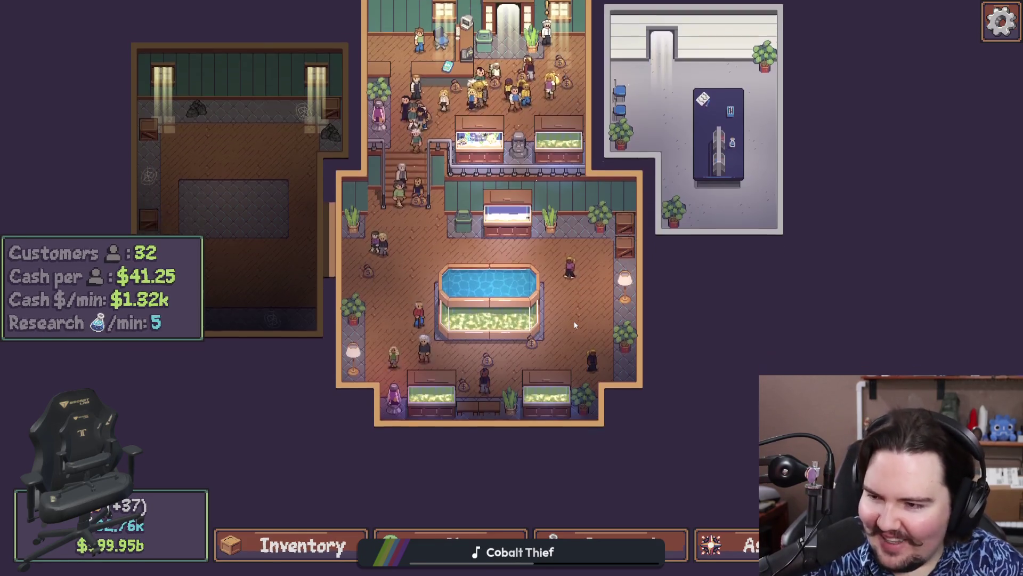
scroll(560, 325, up, 2)
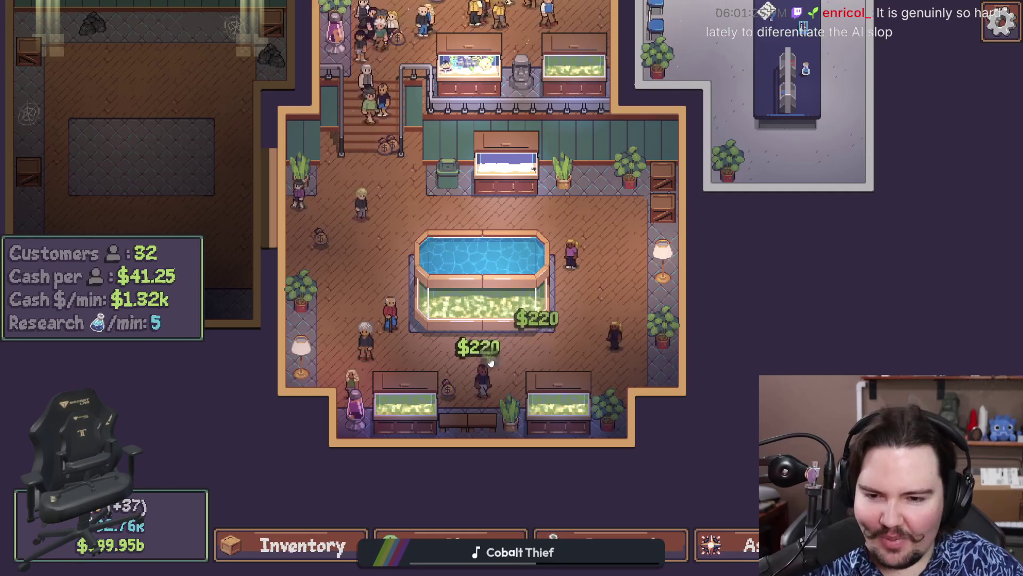
key(w)
key(a)
key(w)
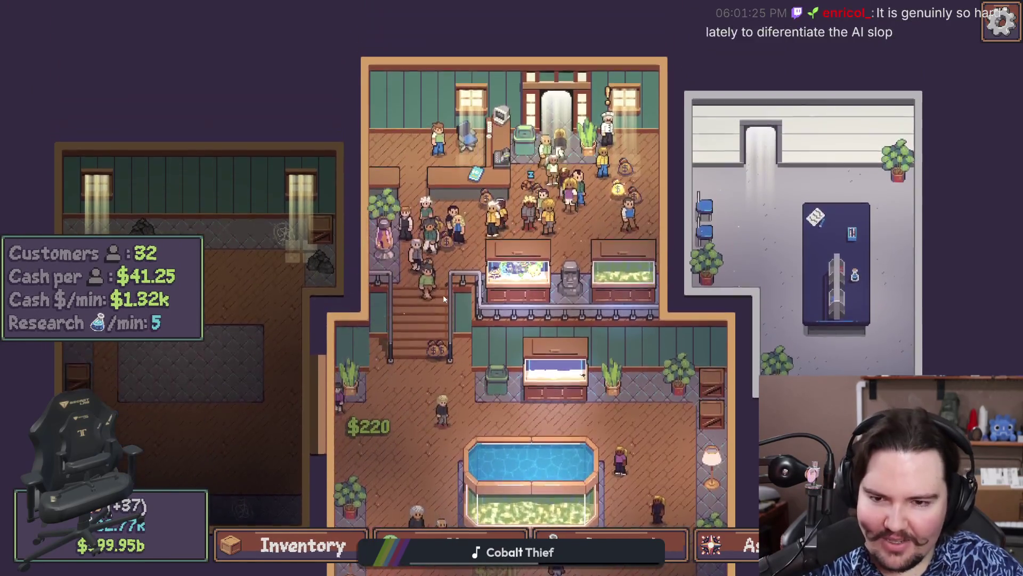
key(d)
click(564, 212)
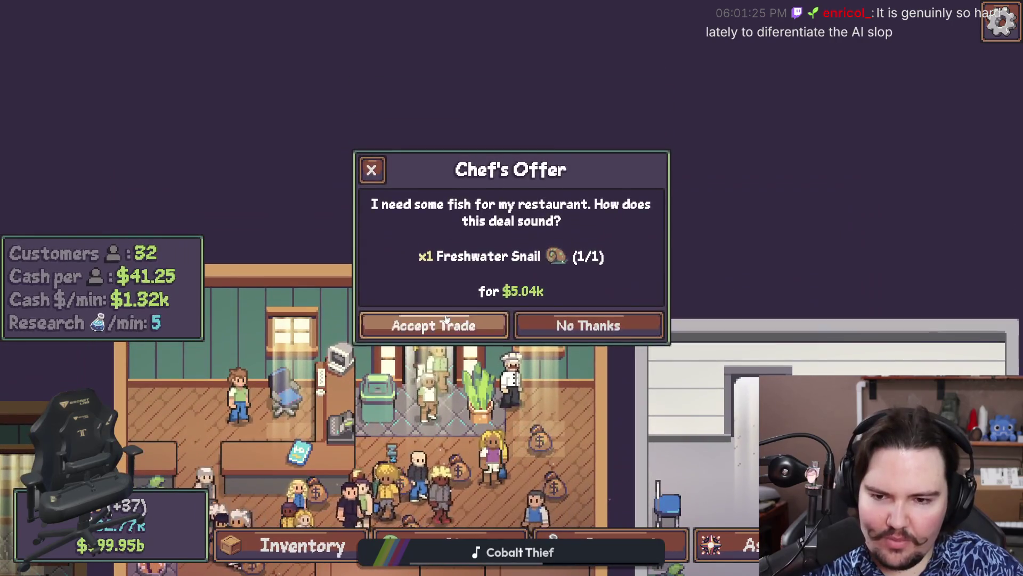
click(446, 323)
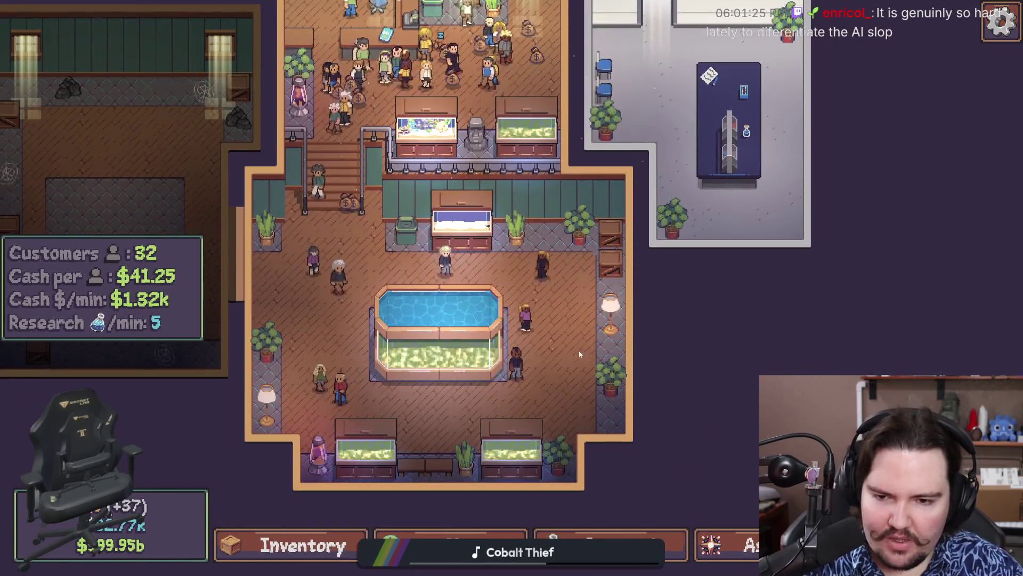
key(Escape)
key(alt+Tab)
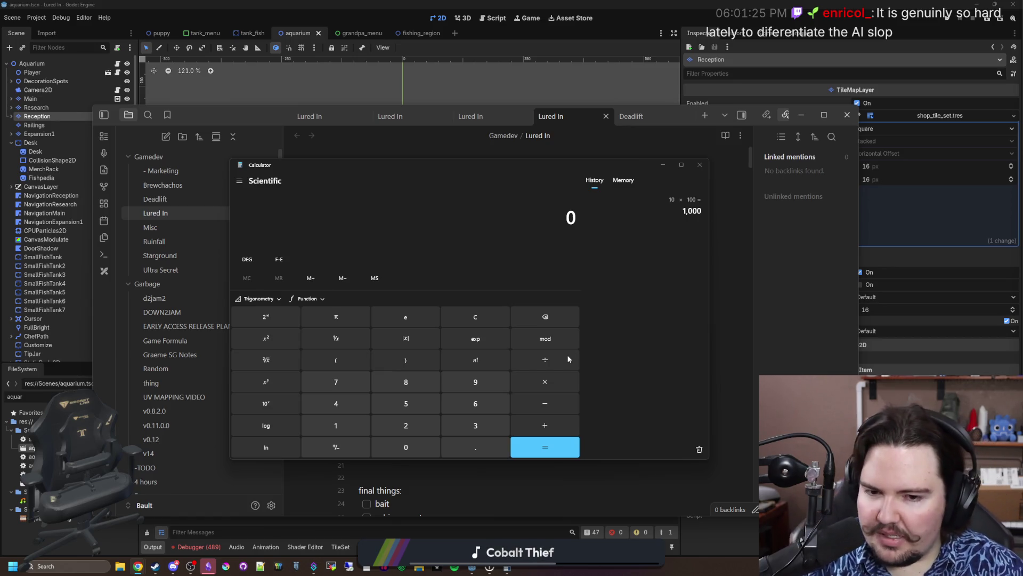
Close the Calculator window to reveal the Lured In note in Obsidian
click(702, 164)
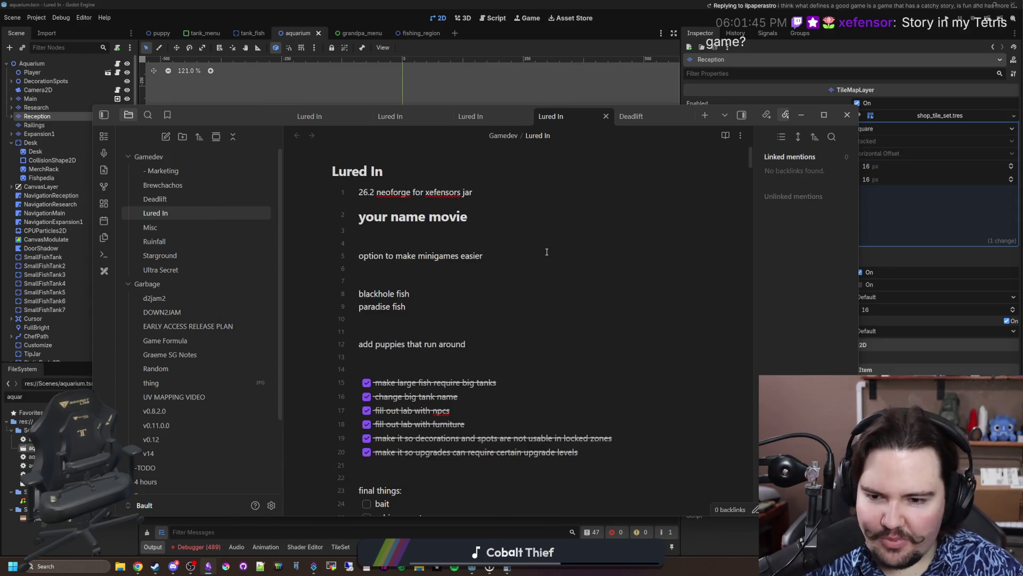
Select the changelog body from the end of its list up to the Additions line
scroll(547, 251, down, 4)
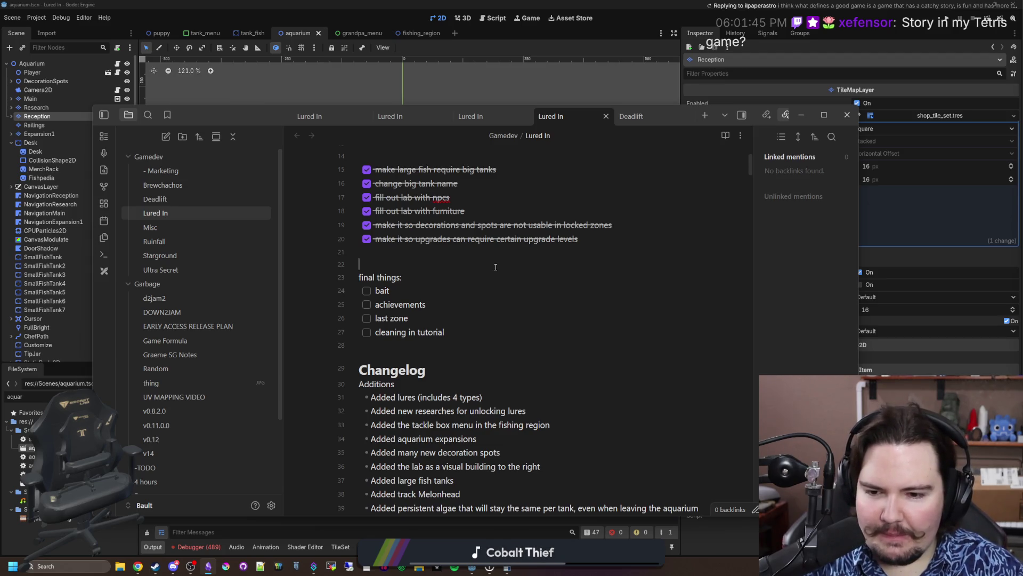
scroll(496, 267, down, 7)
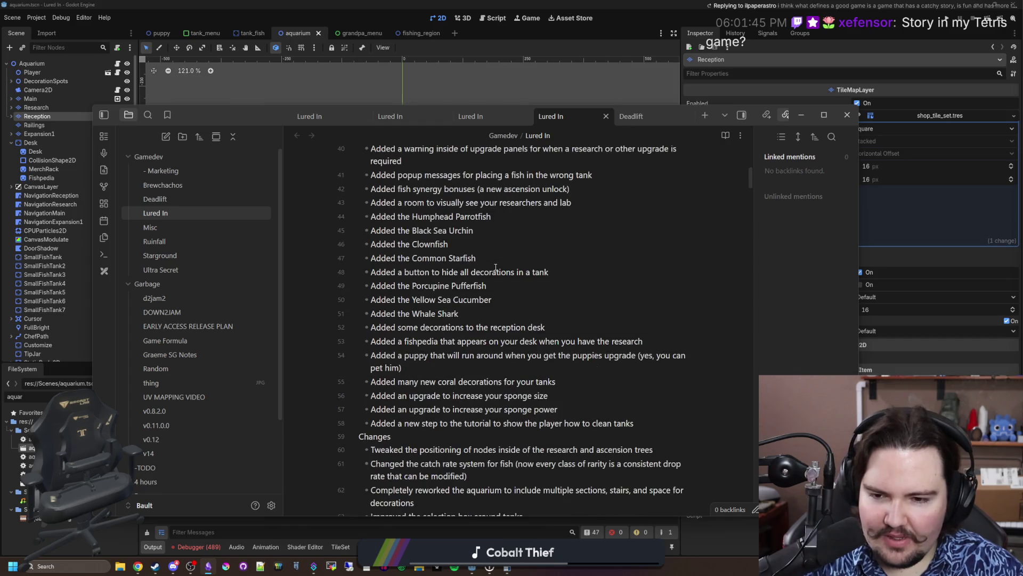
scroll(495, 267, down, 13)
mouse_move(454, 302)
mouse_down()
mouse_move(352, 280)
mouse_move(357, 322)
mouse_move(343, 328)
mouse_up()
scroll(354, 298, up, 13)
scroll(357, 322, up, 6)
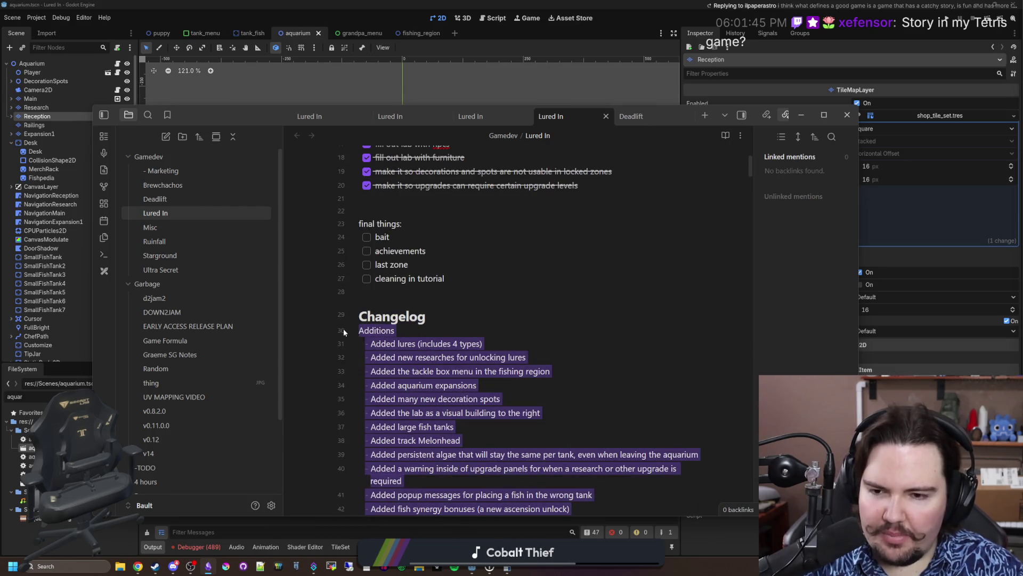
Replace the selected changelog with Additions and Changes lines, beginning a Fixes line
text(Additions)
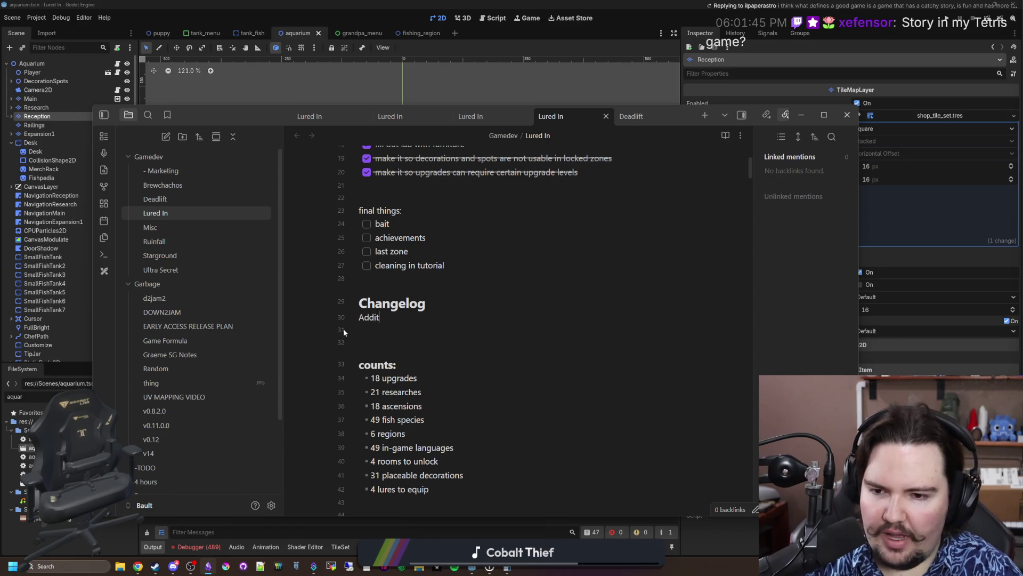
key(Return)
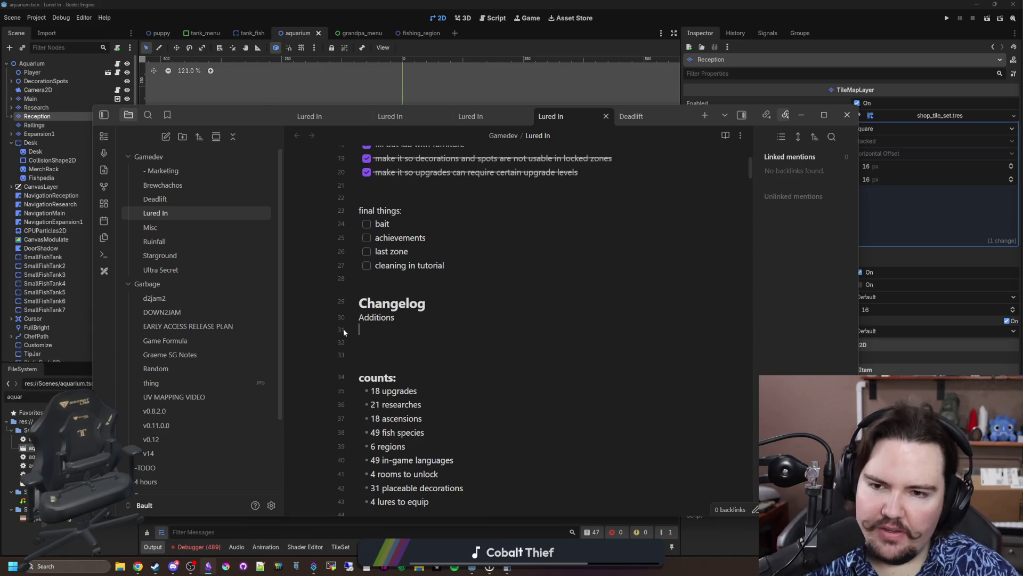
text(Changes)
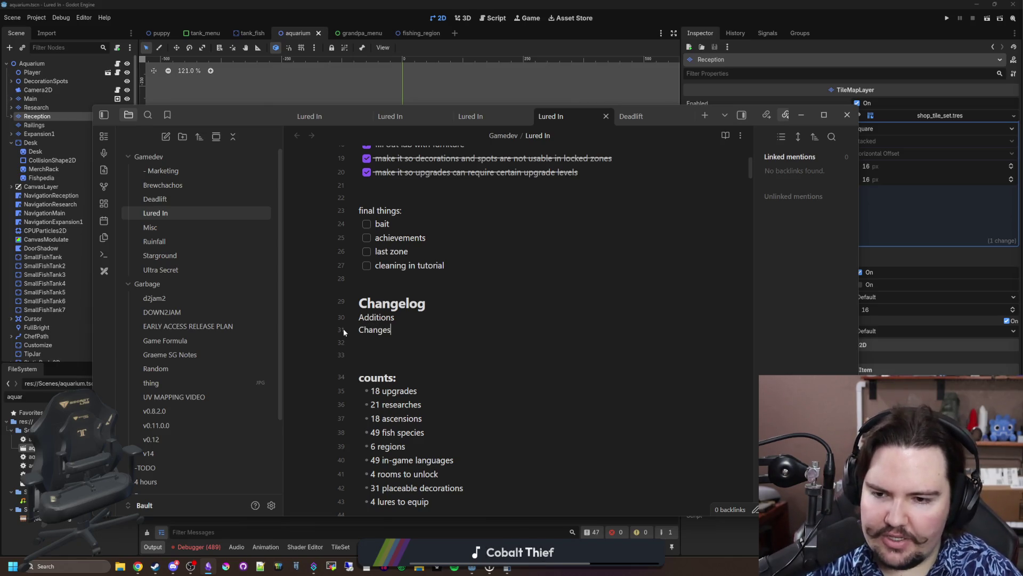
key(Return)
text(Fixes)
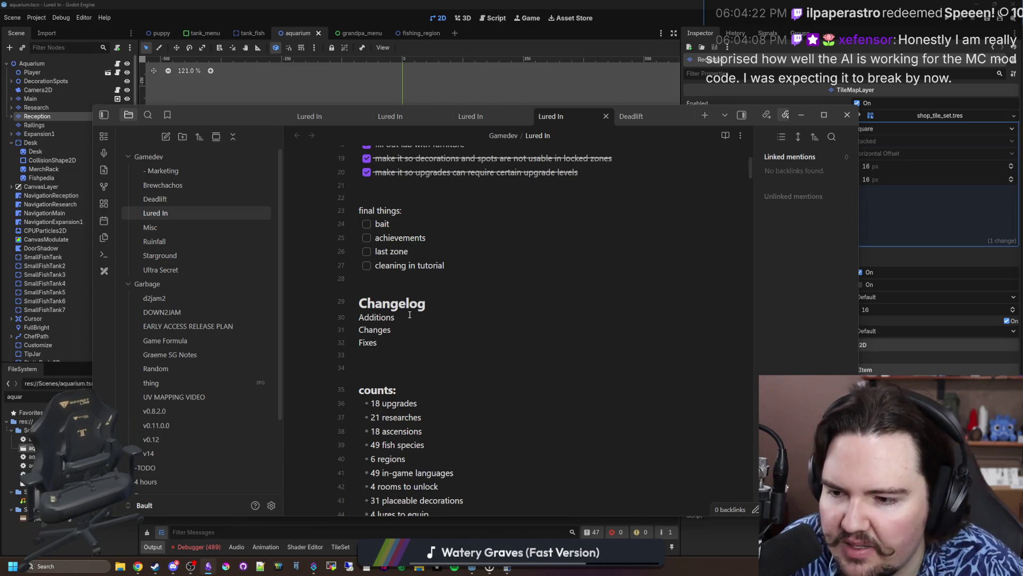
click(409, 314)
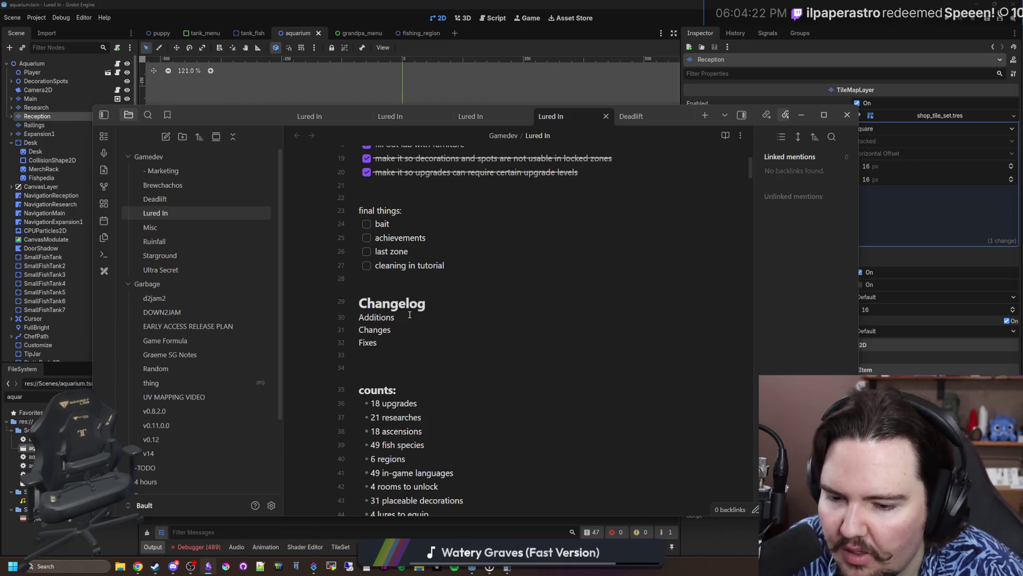
click(410, 315)
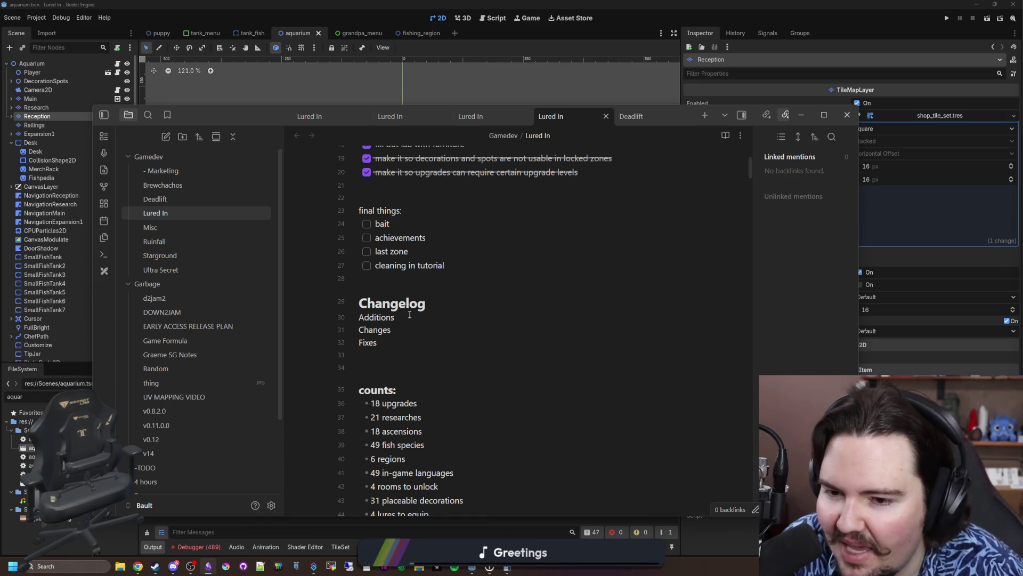
click(409, 315)
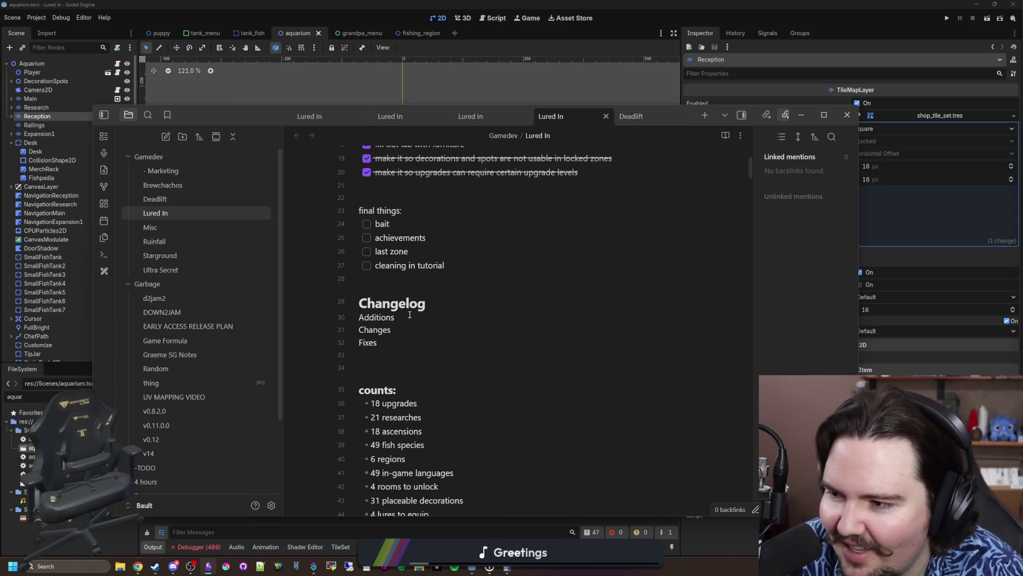
click(409, 314)
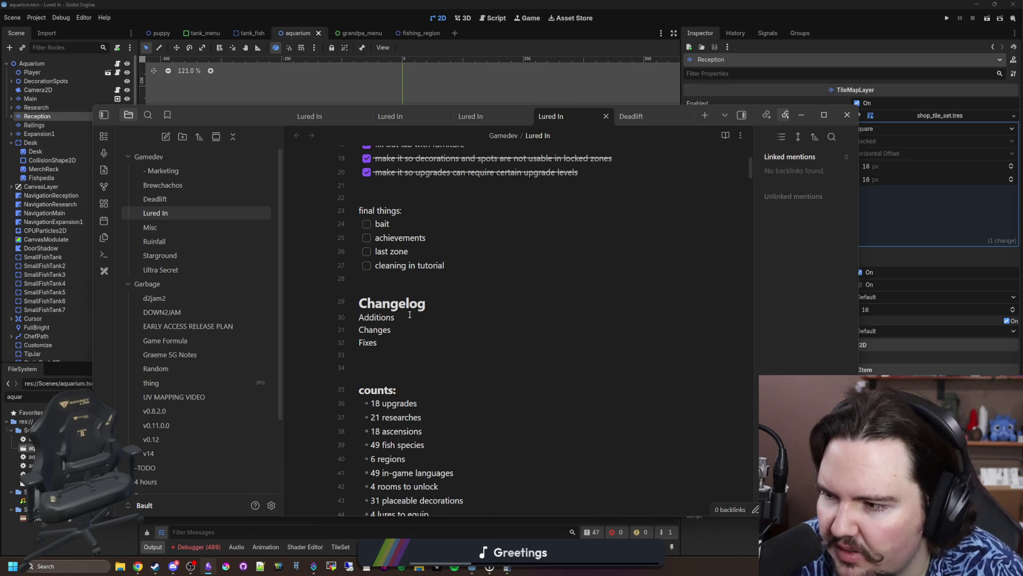
click(410, 314)
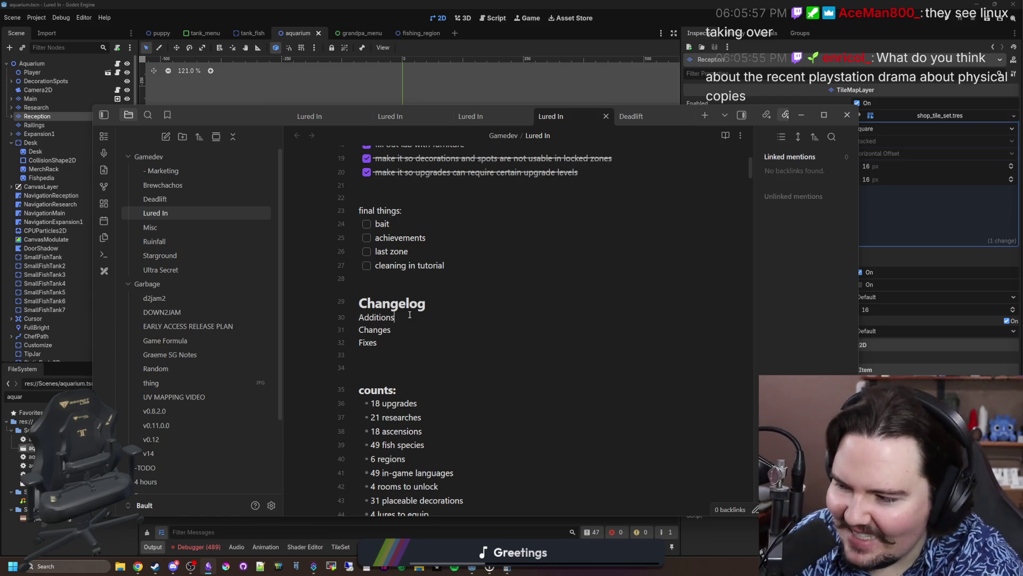
click(409, 314)
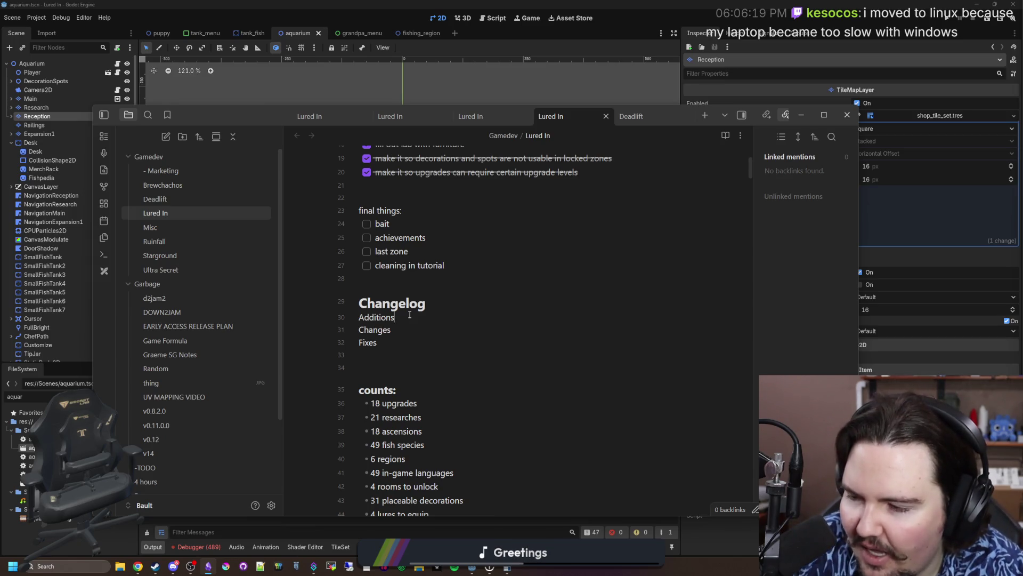
click(410, 315)
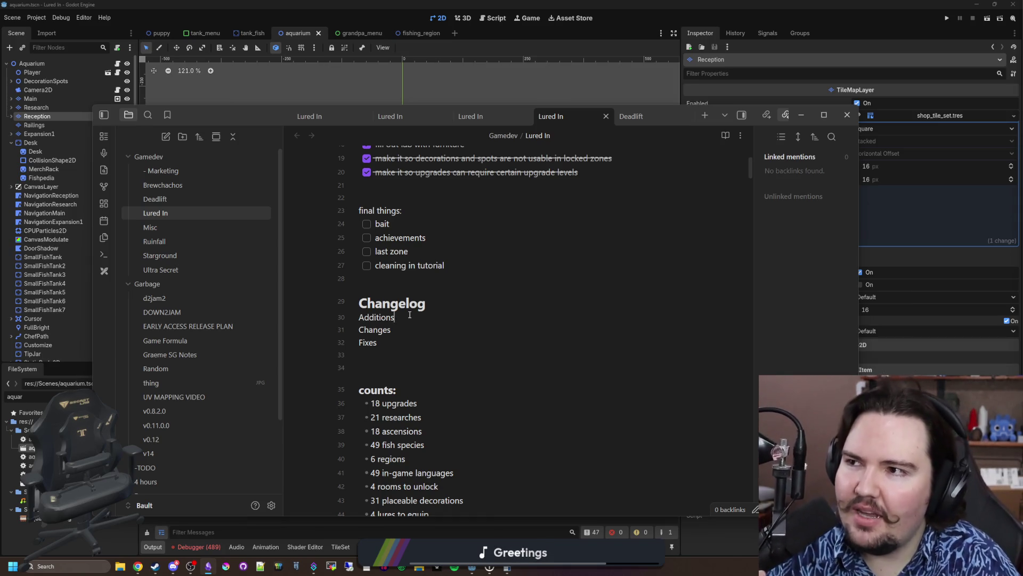
click(410, 315)
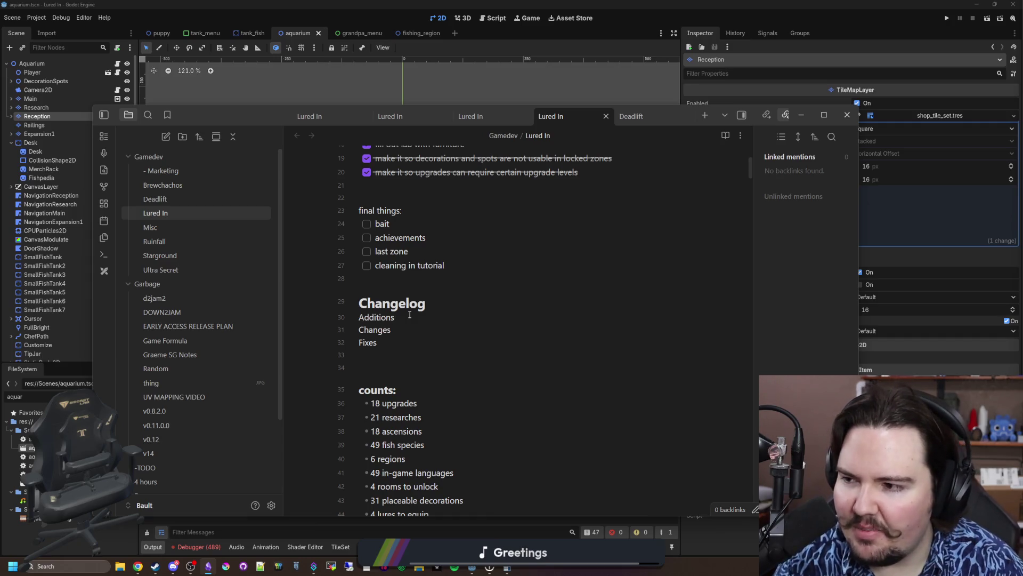
click(410, 315)
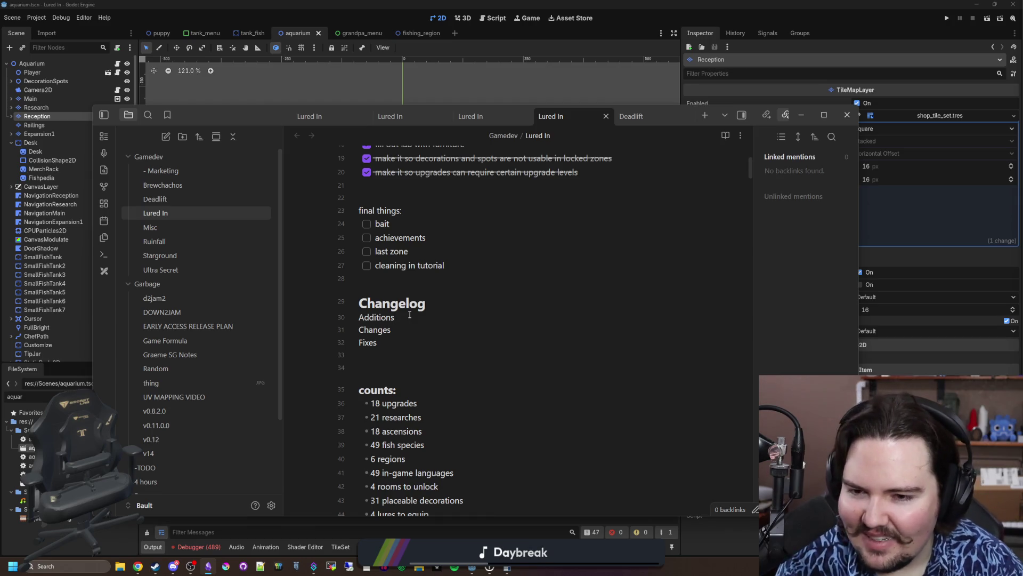
click(410, 314)
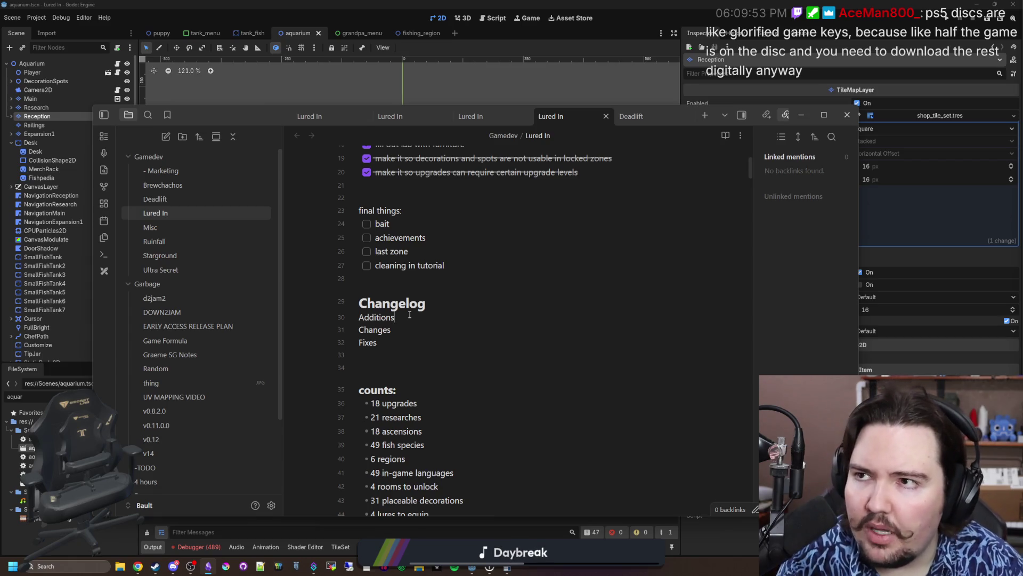
click(410, 314)
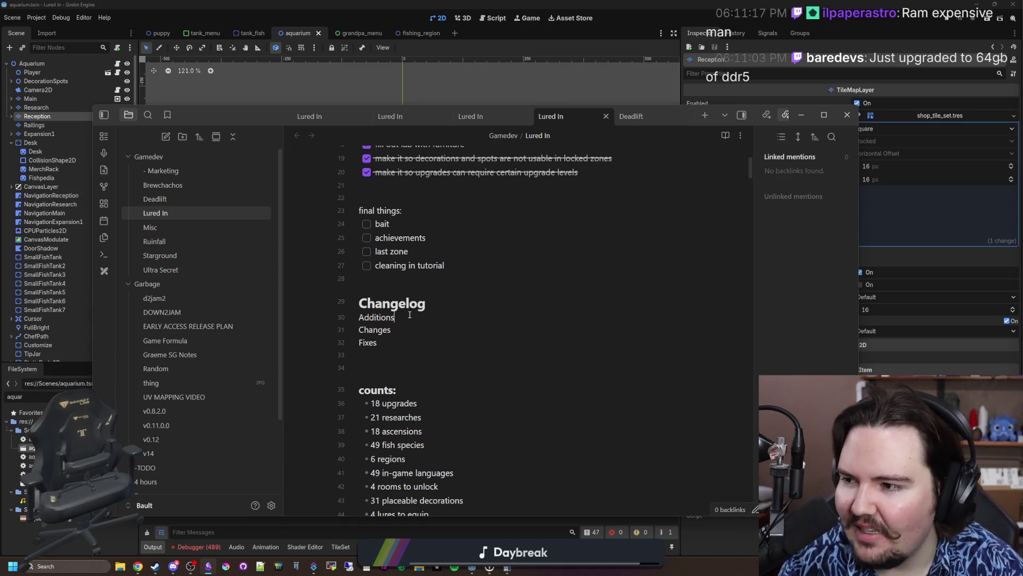
click(409, 314)
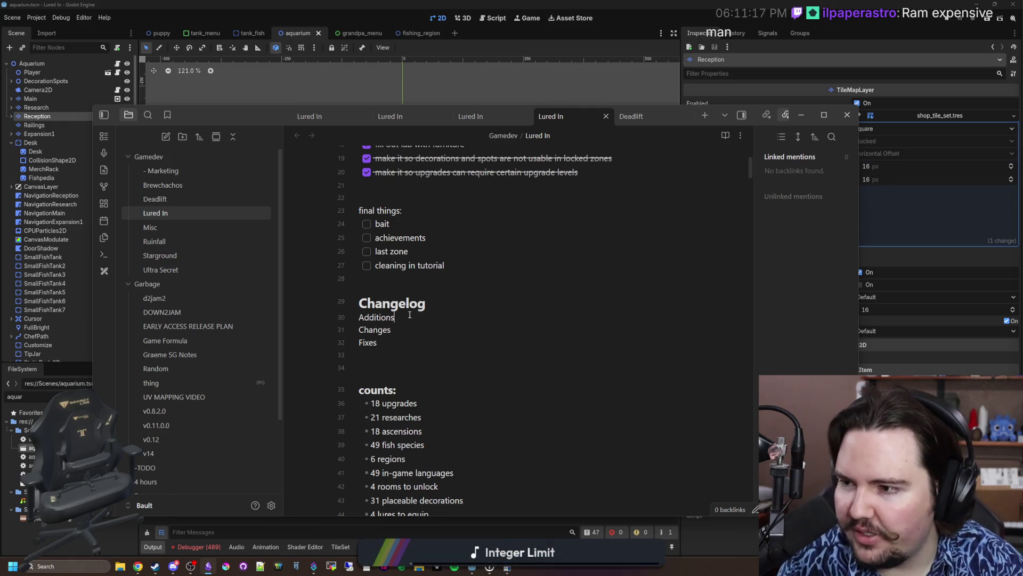
click(410, 315)
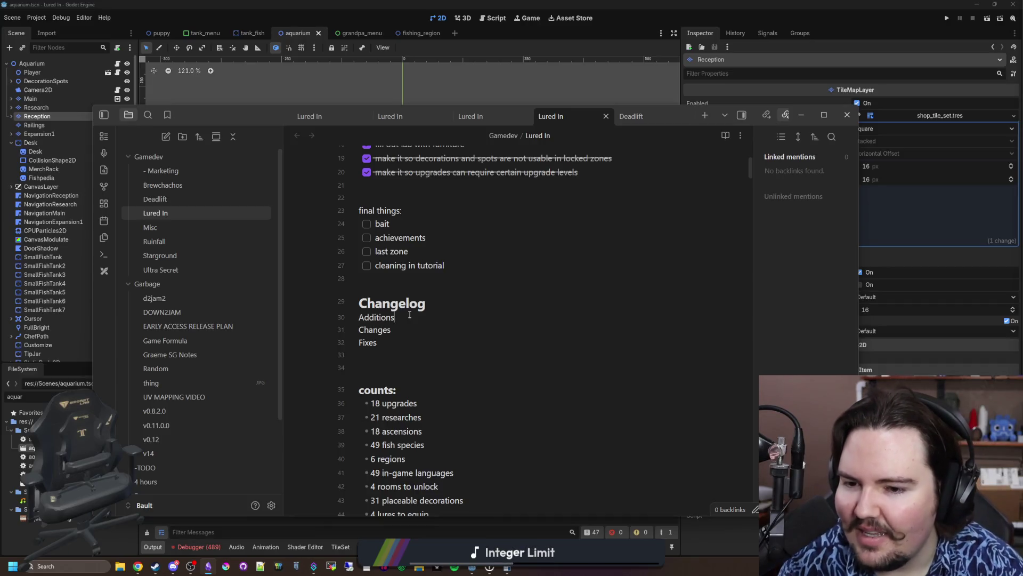
click(409, 315)
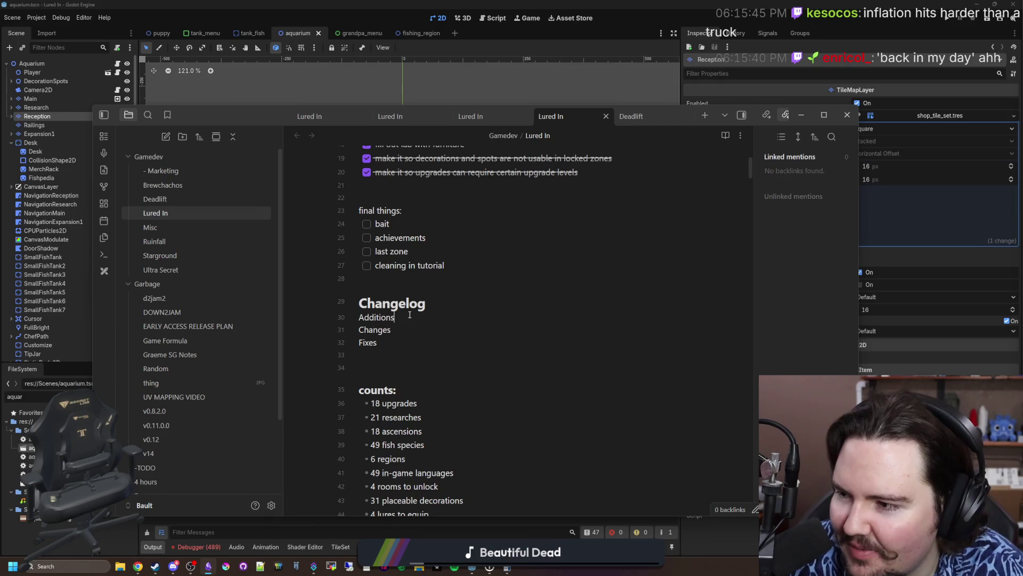
click(410, 314)
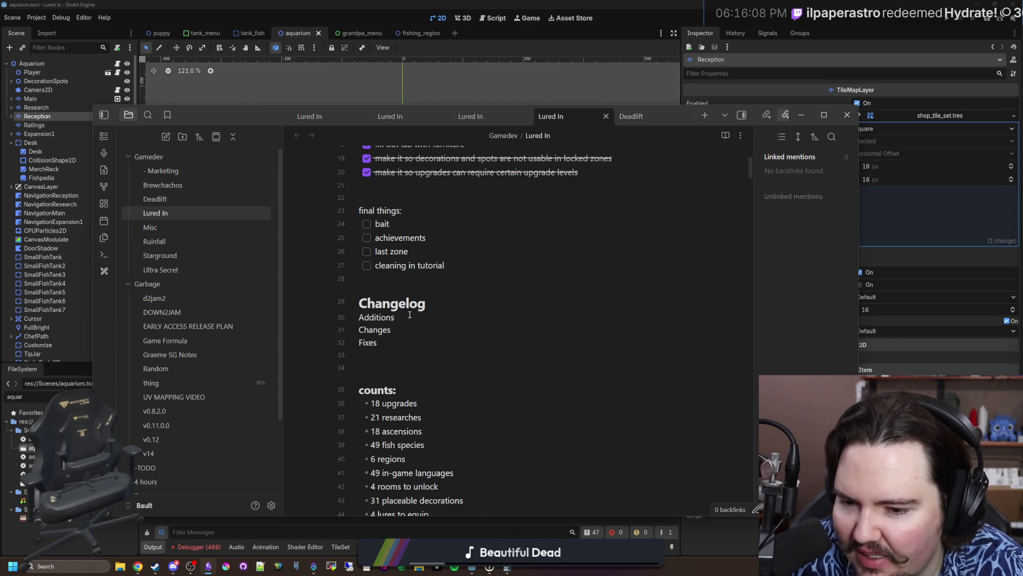
click(409, 314)
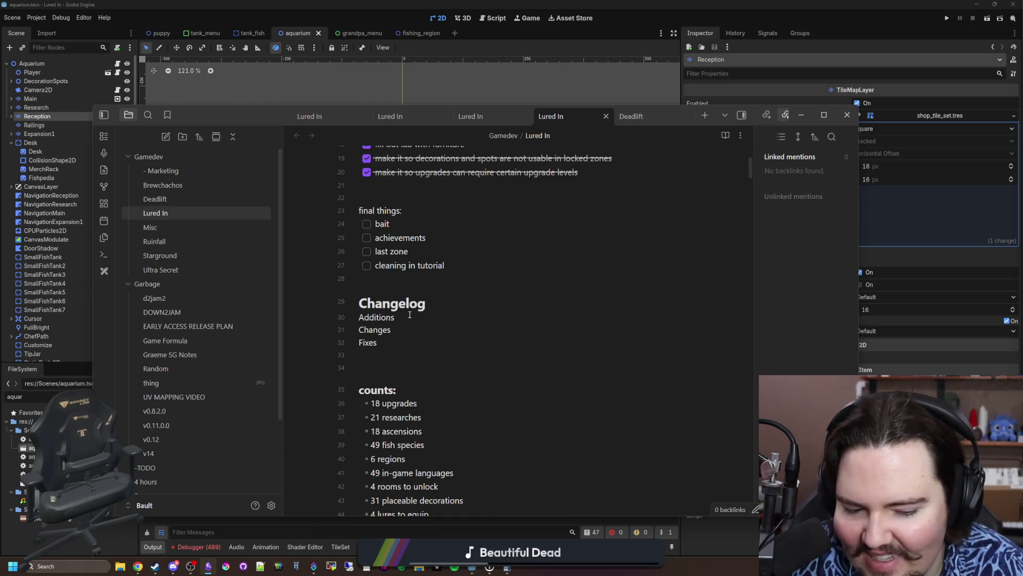
click(410, 314)
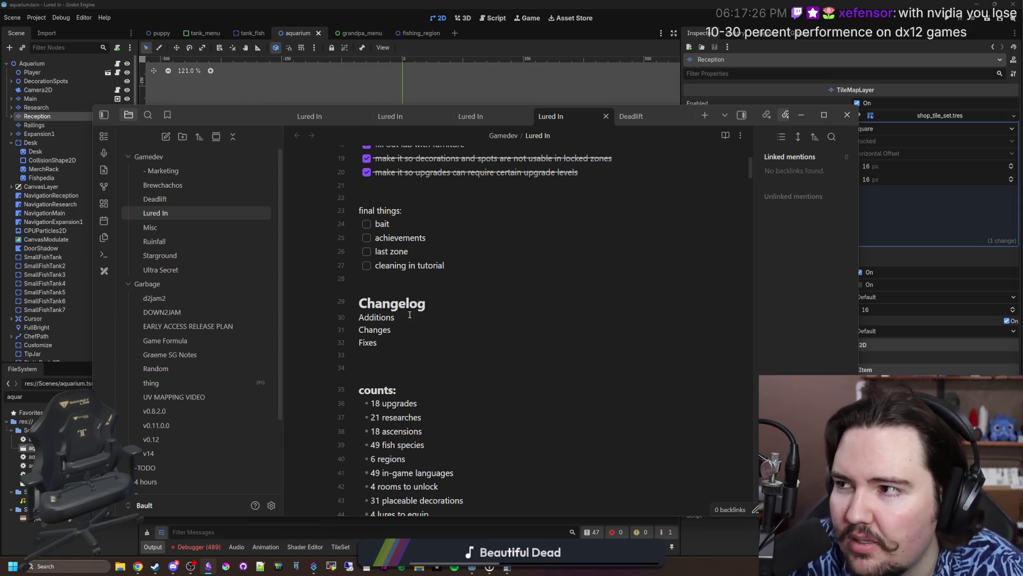
click(410, 315)
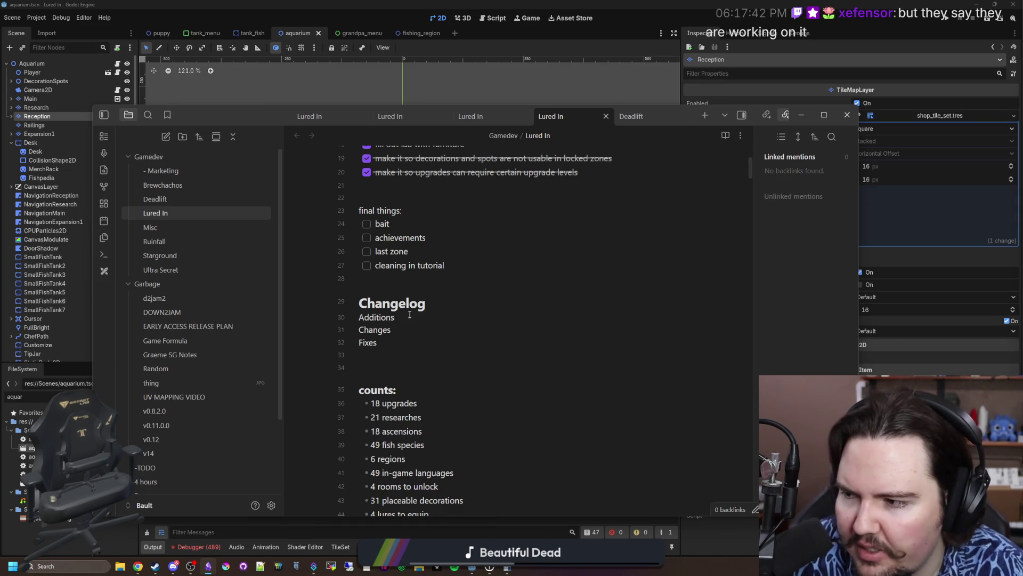
click(409, 315)
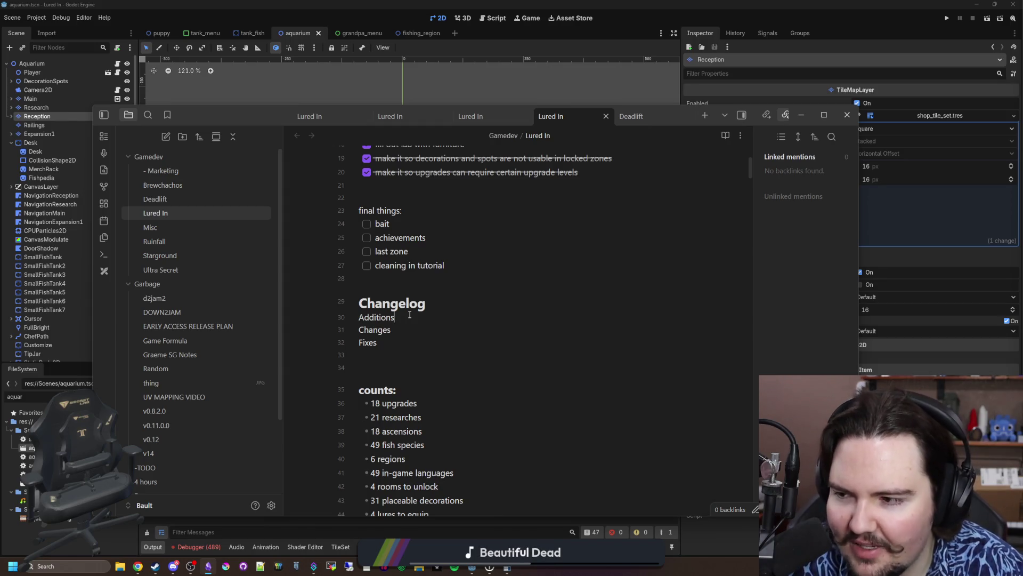
click(409, 314)
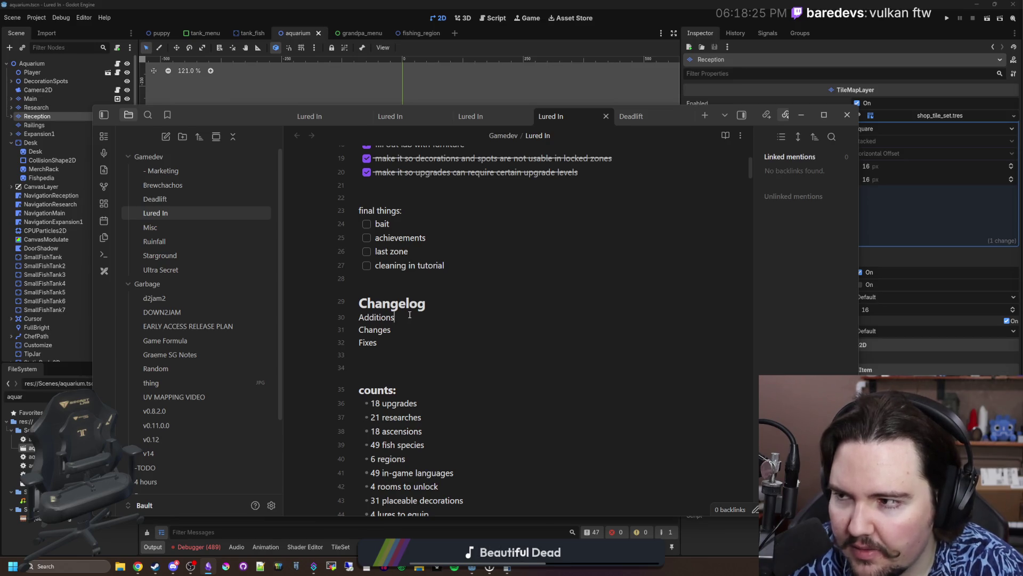
click(410, 314)
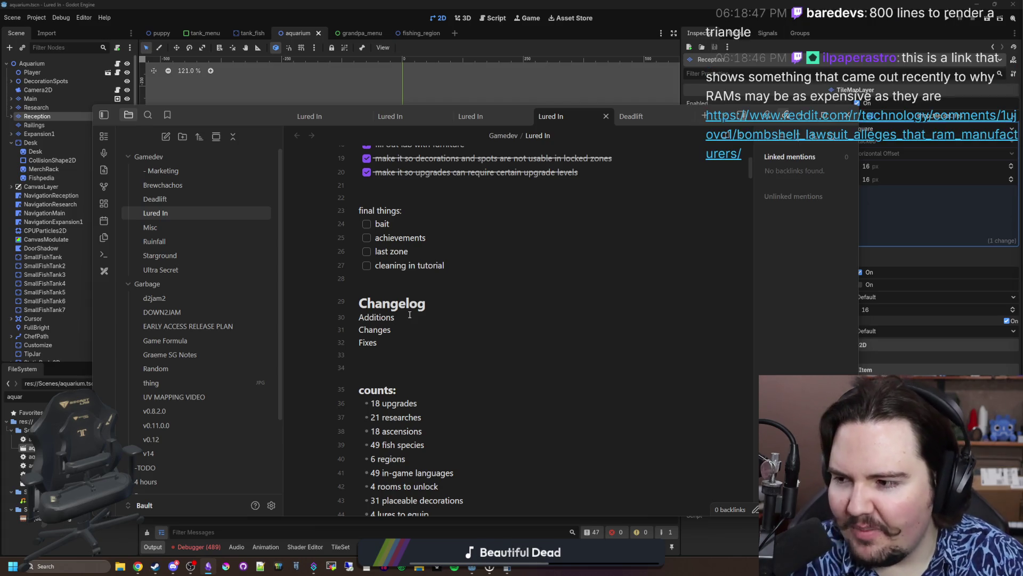
key(alt+Tab)
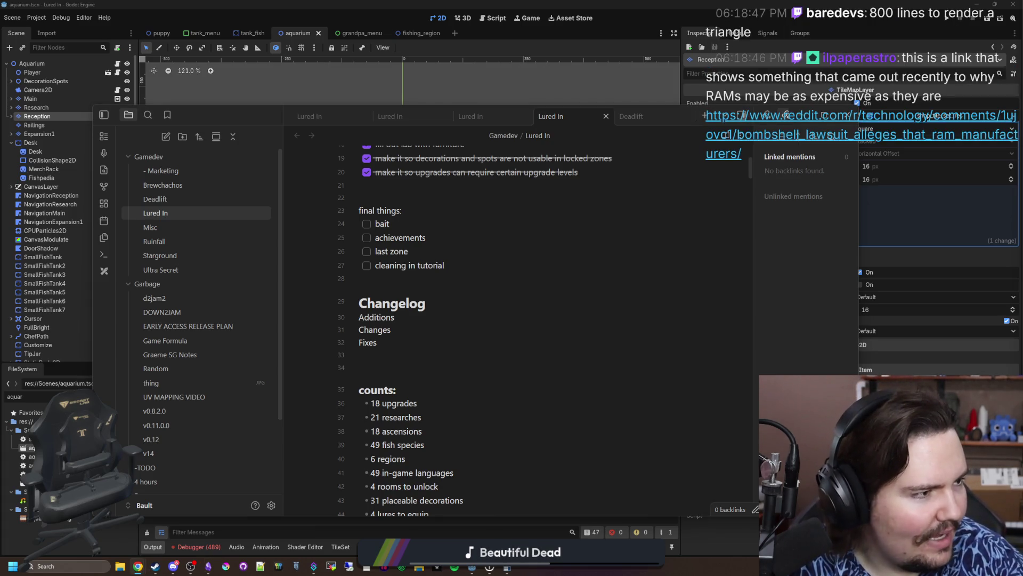
In a new Chrome window, search Google for 'minecraft update'
key(ctrl+n)
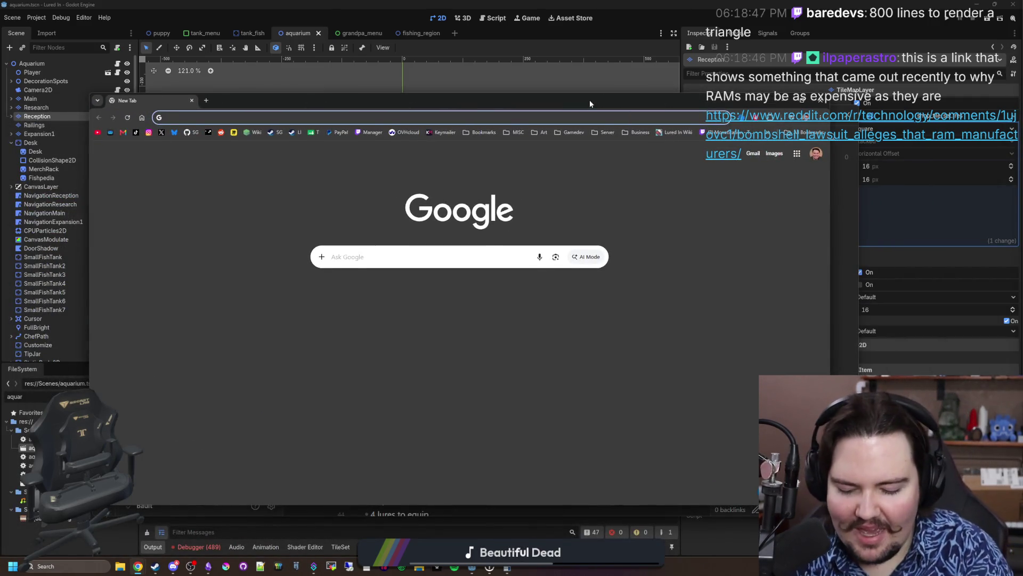
text(minecraft update)
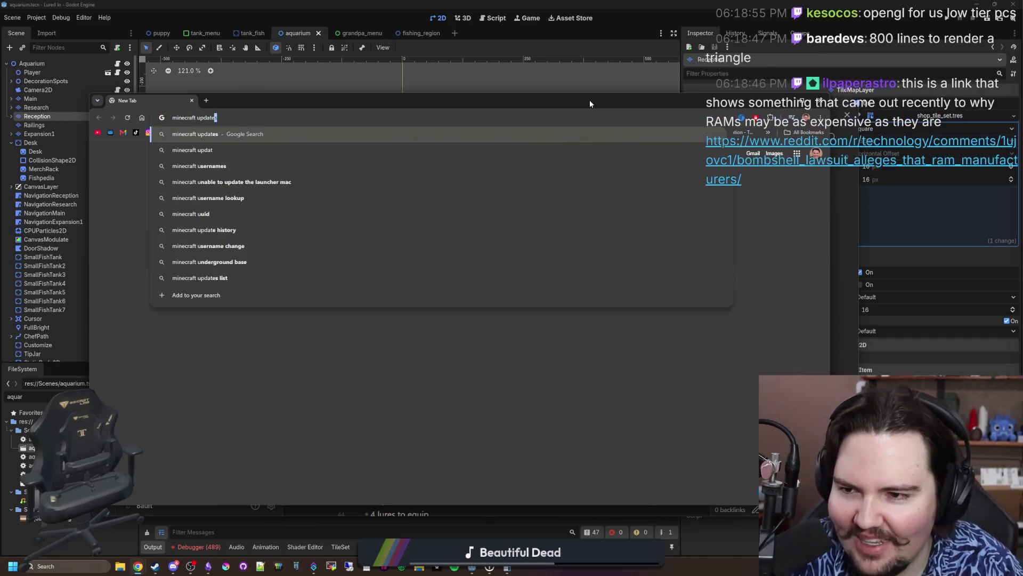
key(Return)
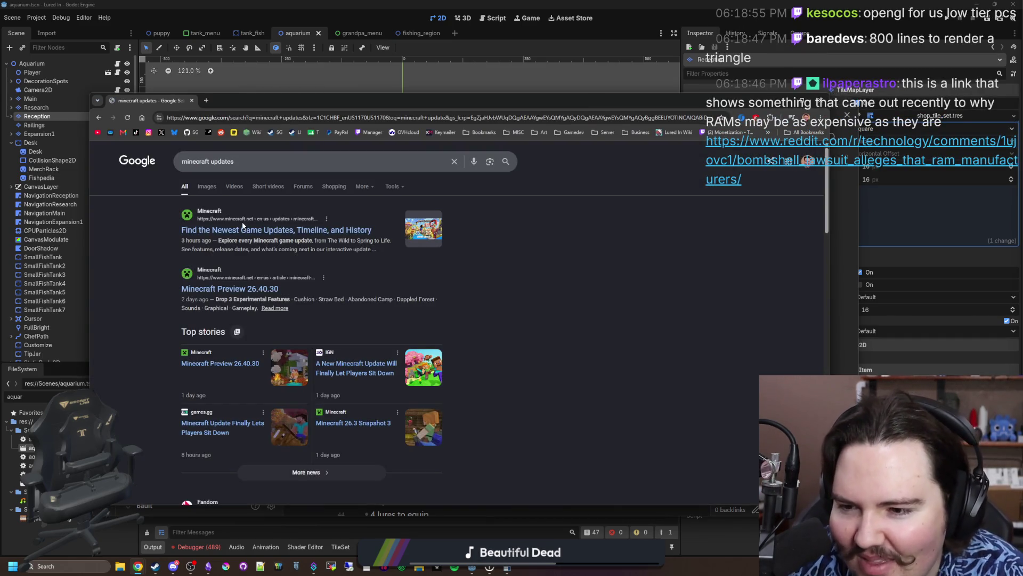
Open the Minecraft Preview 26.40.30 result in a new tab, then bring the Reddit post forward
middle_click(243, 290)
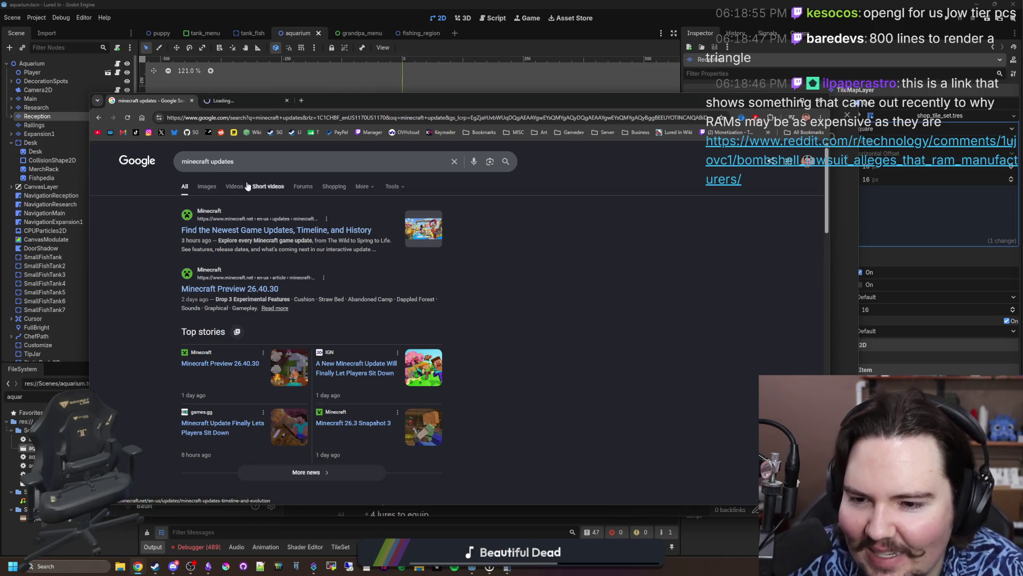
click(266, 107)
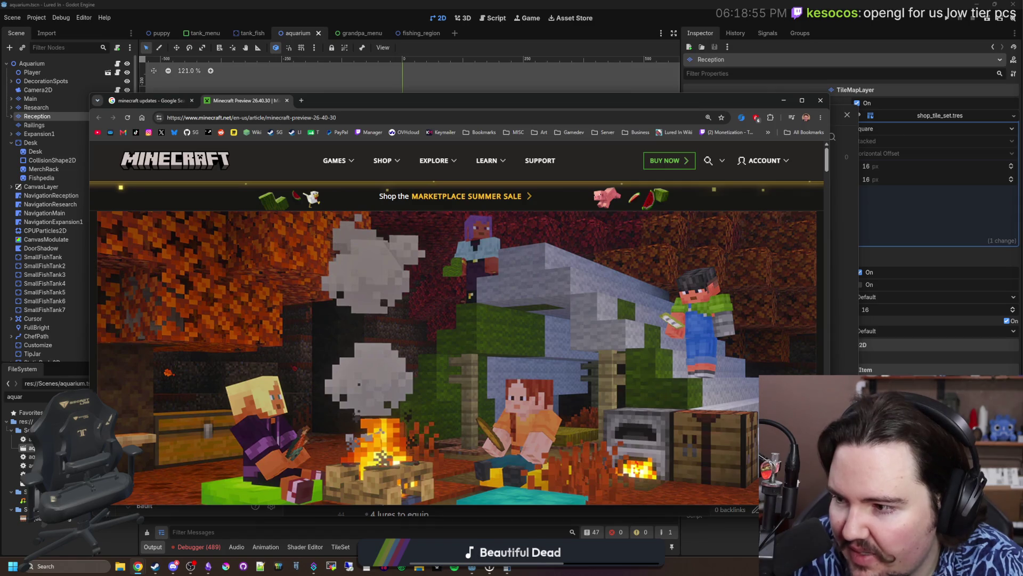
click(190, 566)
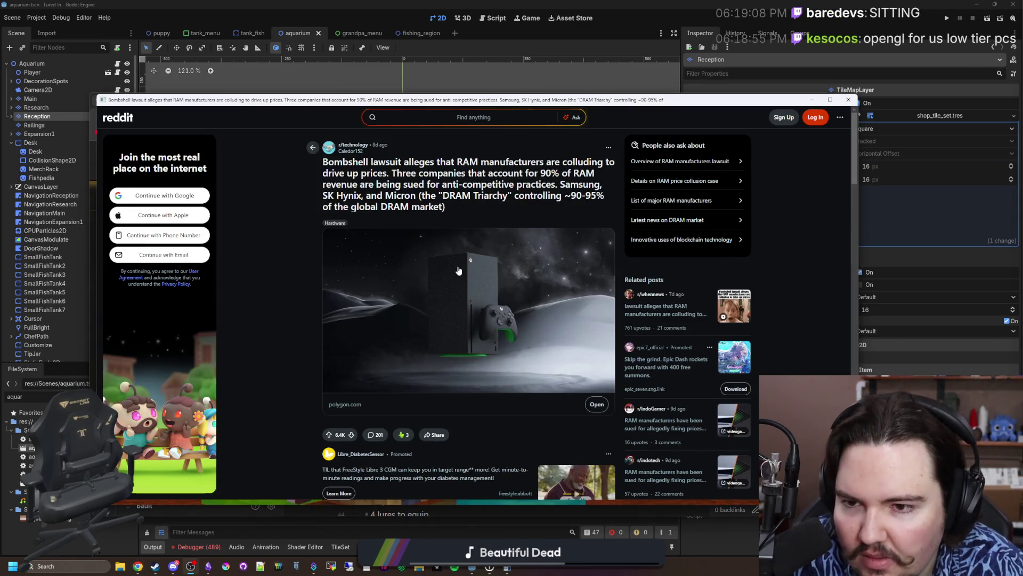
Read through the Reddit RAM lawsuit post and its comments
mouse_move(454, 162)
mouse_down()
mouse_move(594, 175)
mouse_move(415, 175)
mouse_move(592, 181)
mouse_up()
click(400, 209)
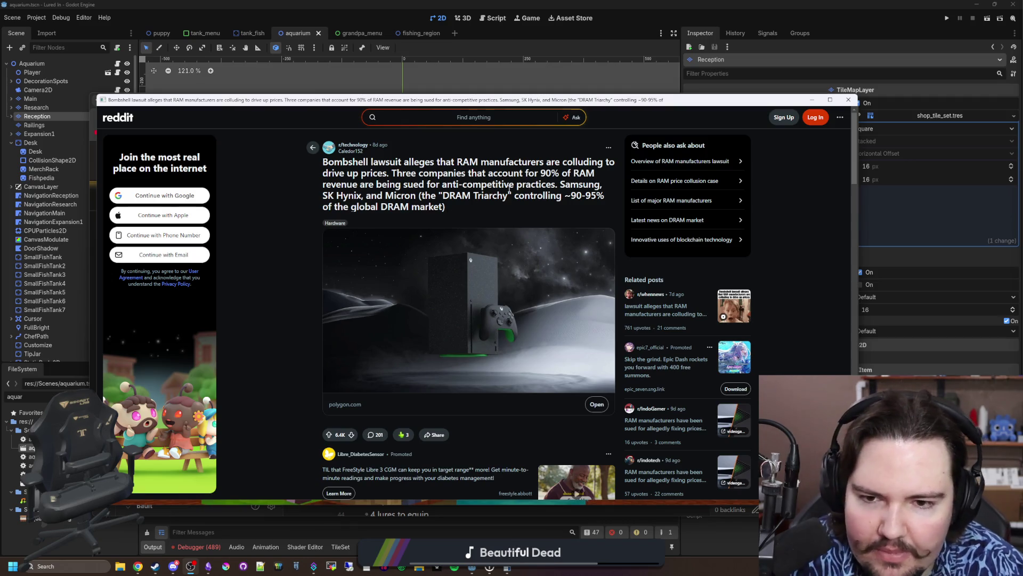
scroll(537, 263, down, 5)
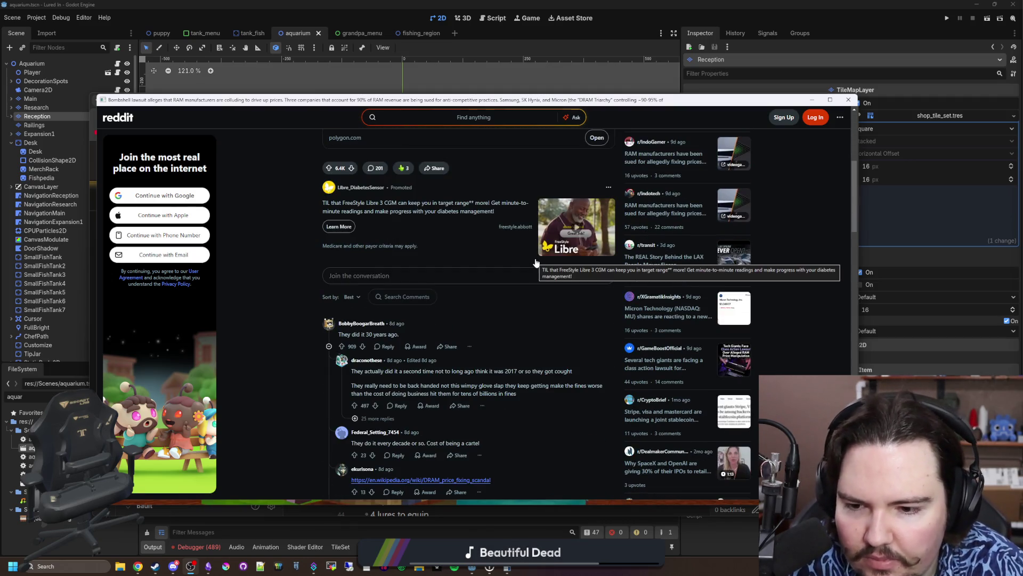
scroll(512, 261, down, 6)
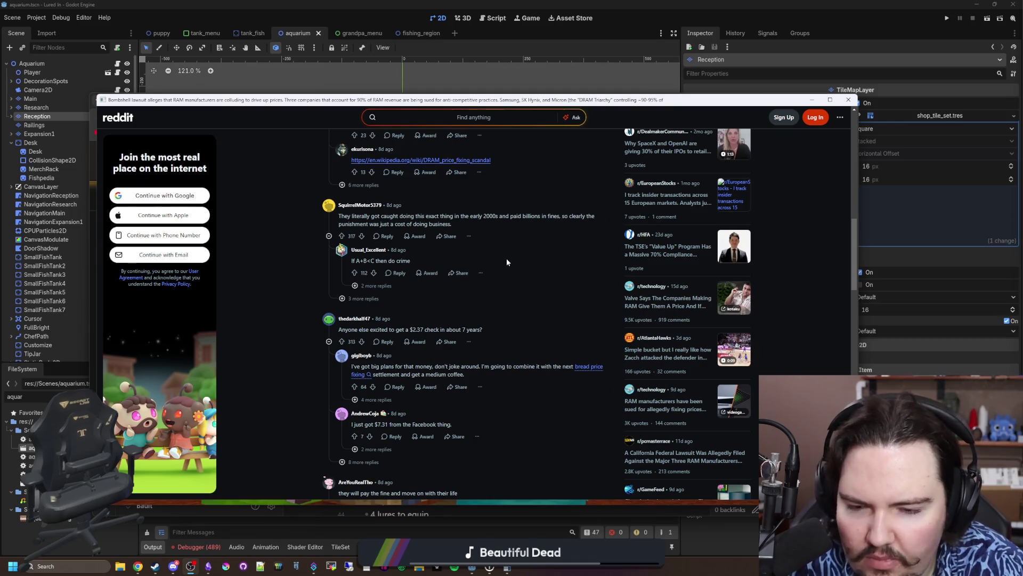
scroll(507, 259, down, 8)
scroll(501, 267, up, 10)
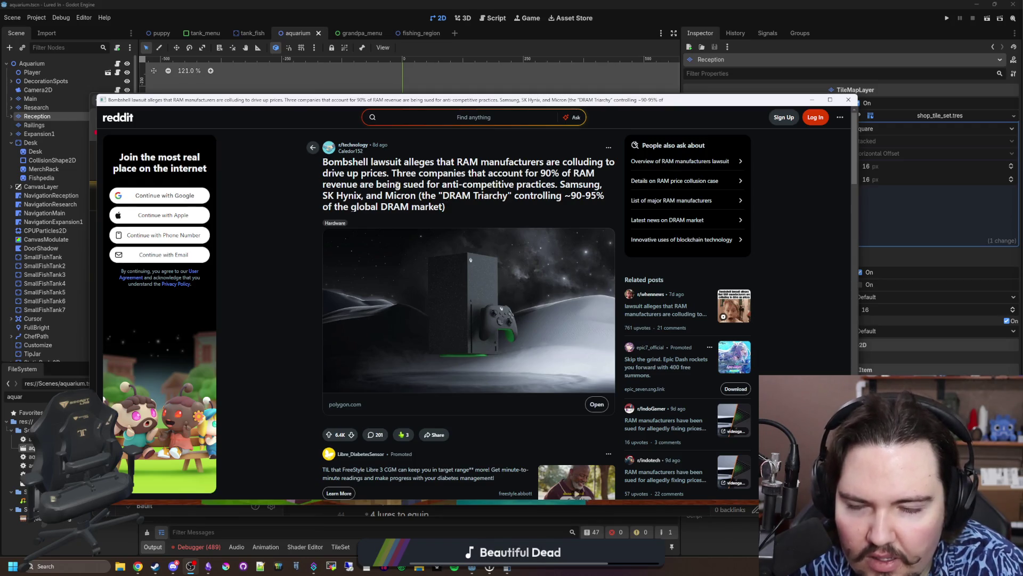
Skim the lawsuit post once more, then close the Reddit window
drag(344, 161, 527, 174)
click(457, 194)
scroll(457, 194, down, 2)
scroll(457, 194, down, 2)
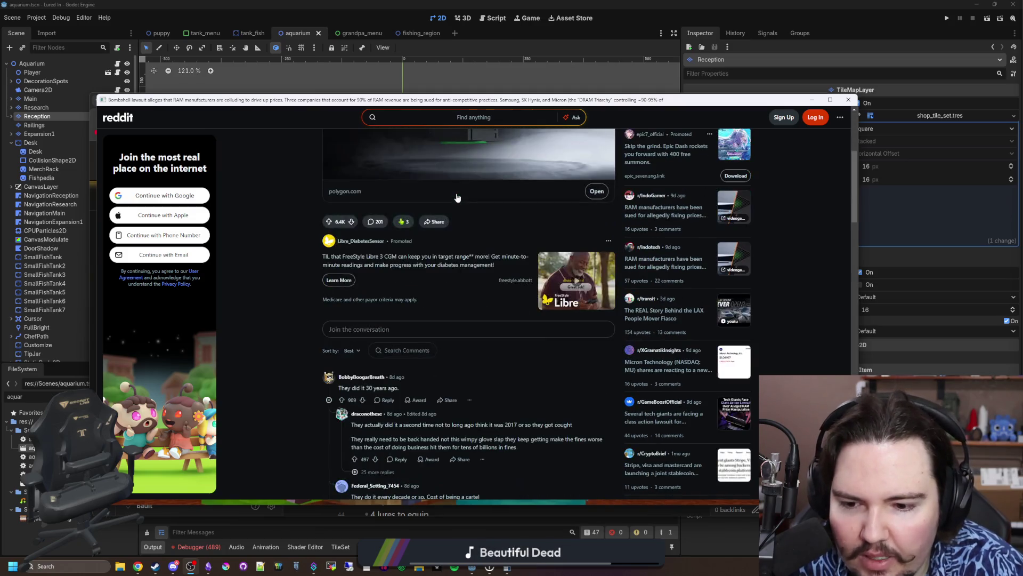
scroll(457, 197, up, 4)
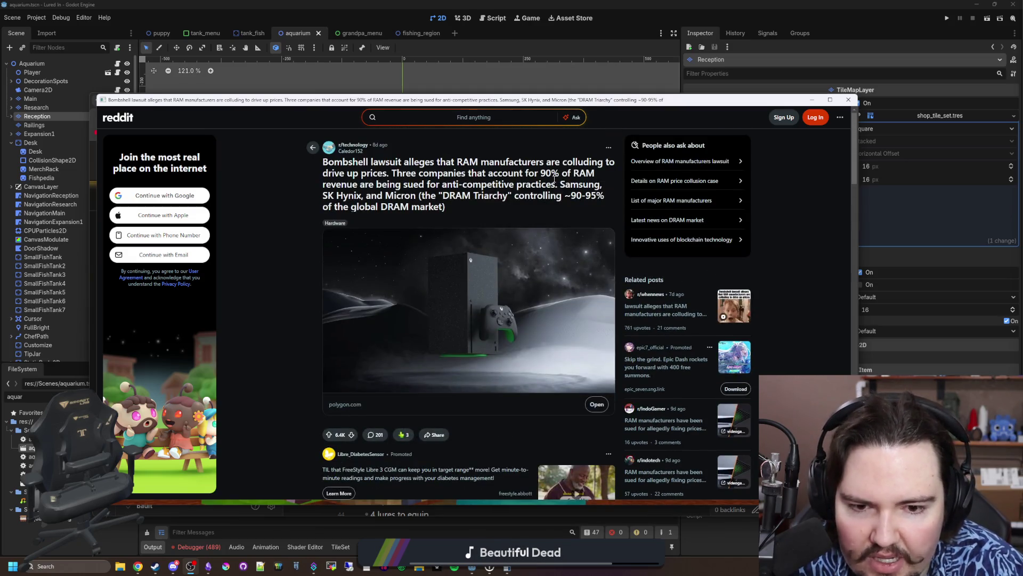
mouse_move(481, 195)
mouse_down()
mouse_move(533, 184)
mouse_move(481, 195)
mouse_up()
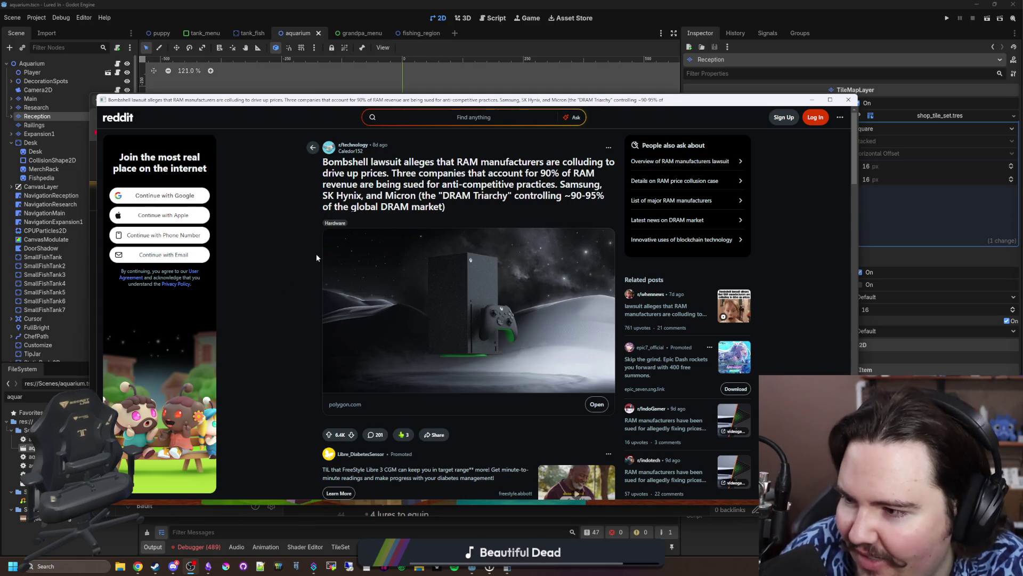
click(851, 101)
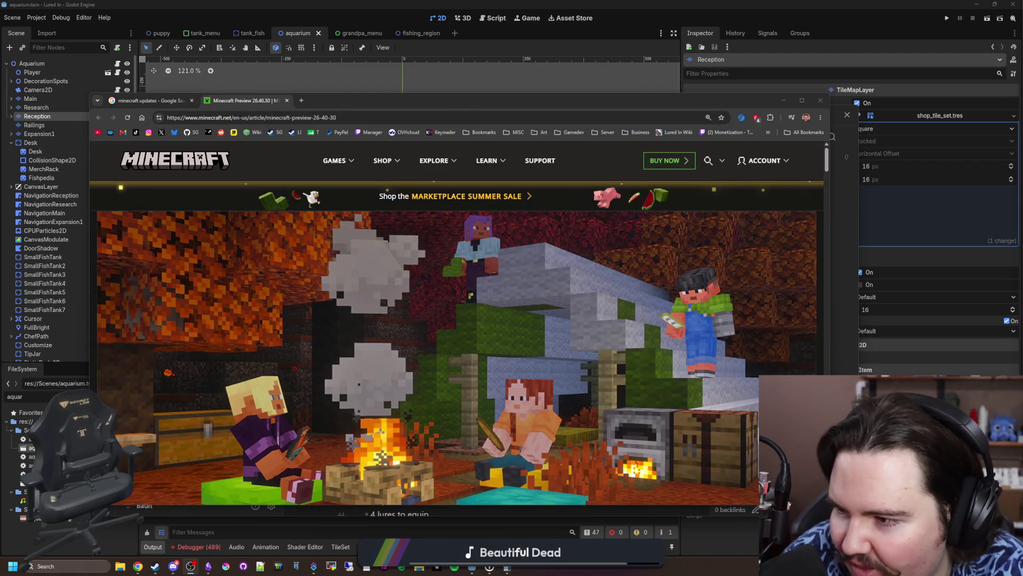
double_click(394, 102)
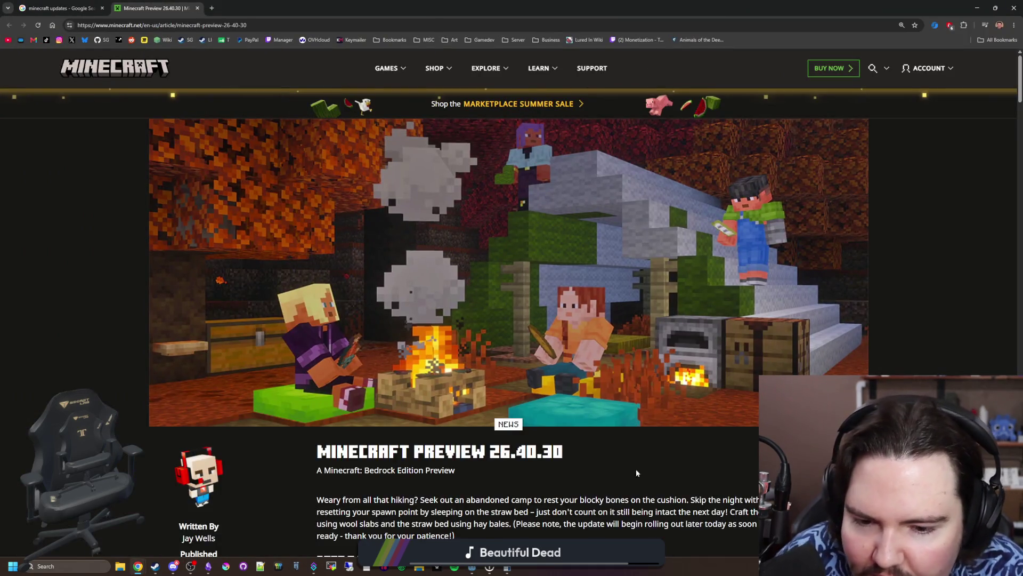
mouse_move(472, 568)
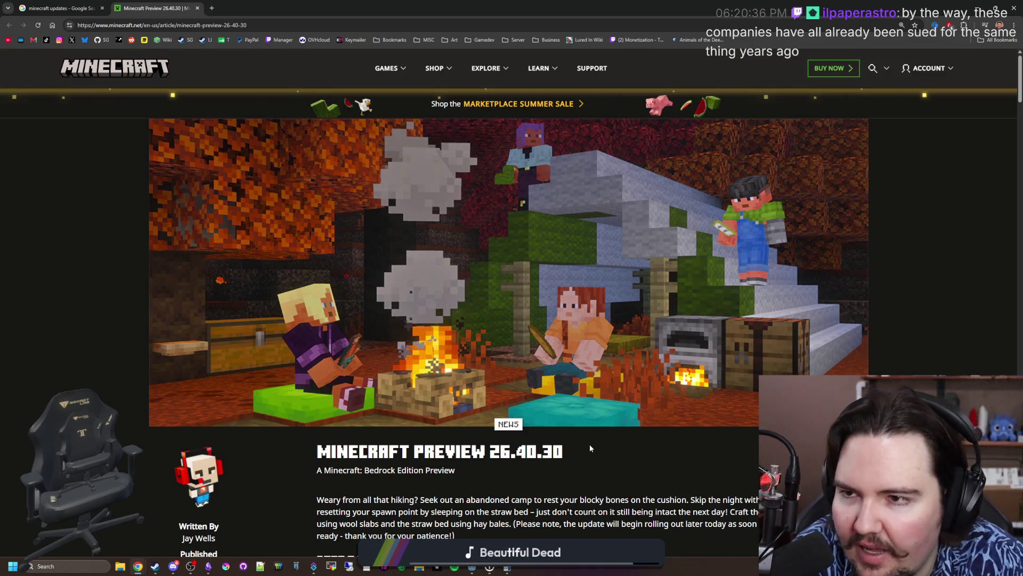
scroll(589, 449, down, 3)
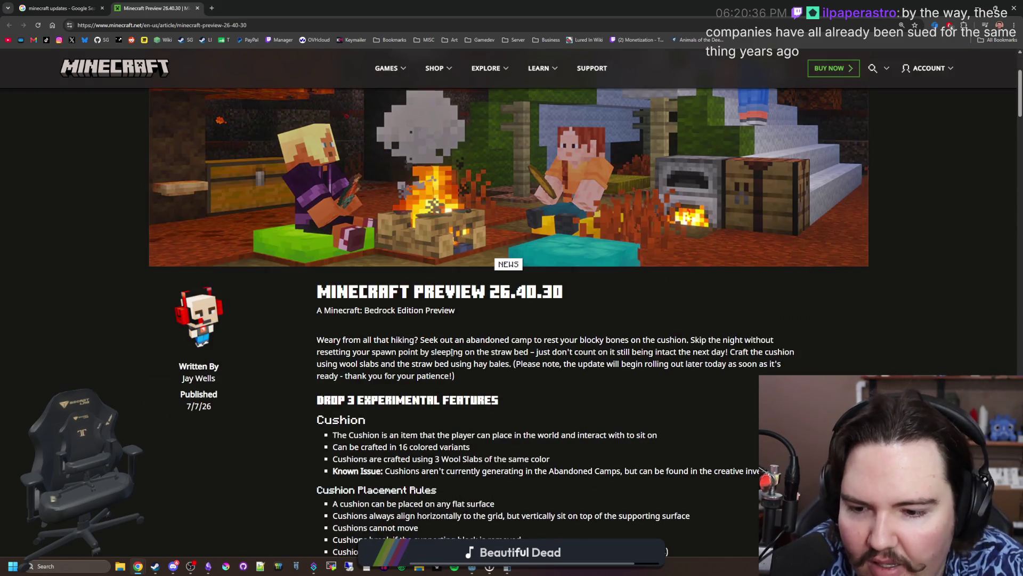
scroll(451, 353, down, 2)
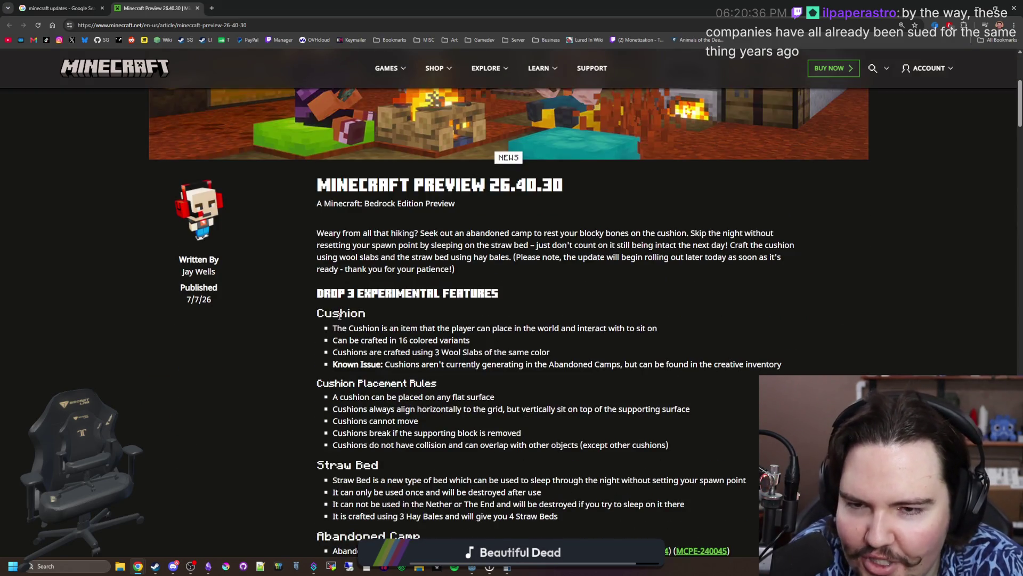
scroll(405, 353, up, 4)
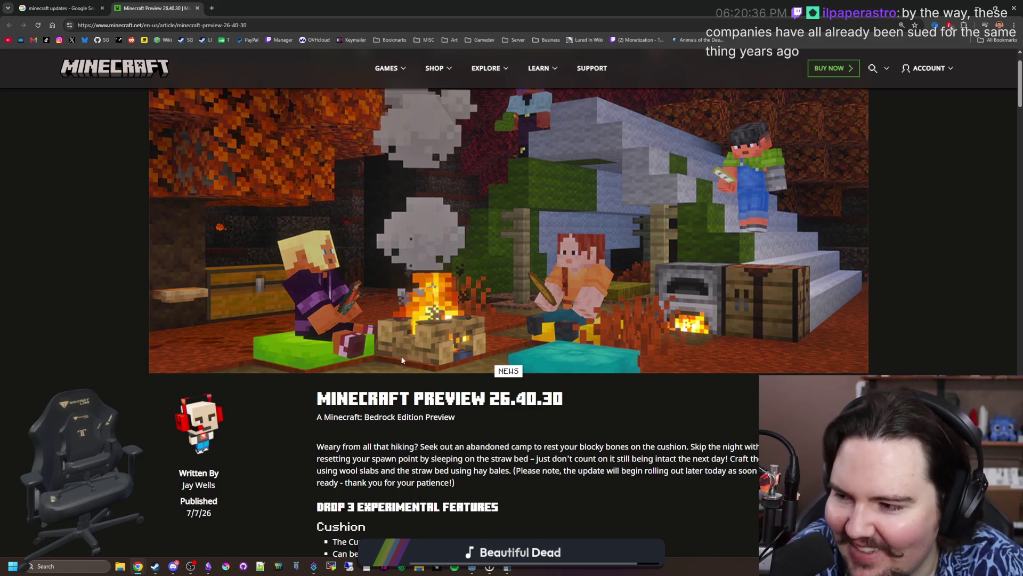
scroll(282, 426, down, 4)
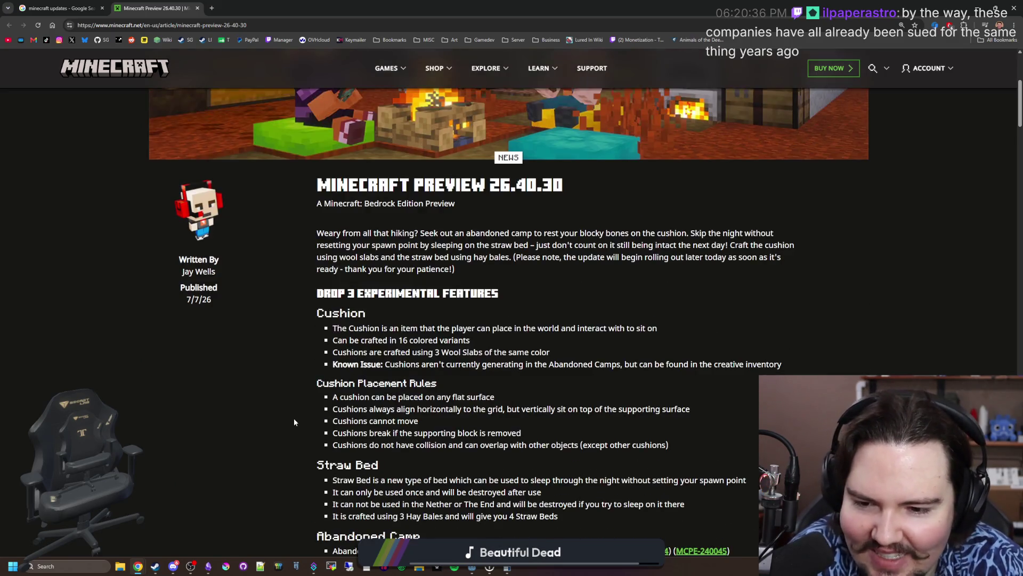
scroll(309, 411, down, 1)
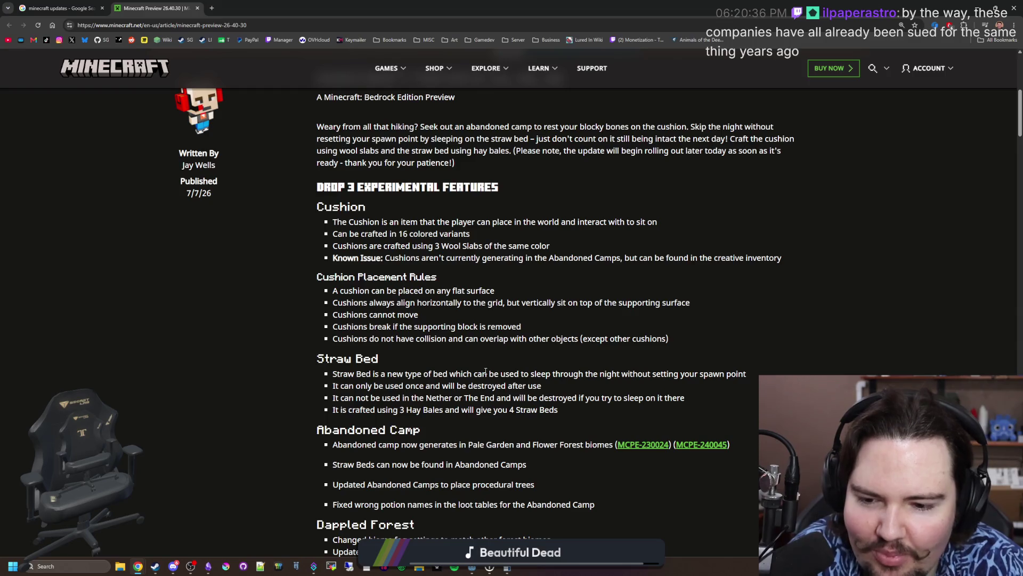
scroll(486, 372, down, 2)
scroll(486, 373, down, 2)
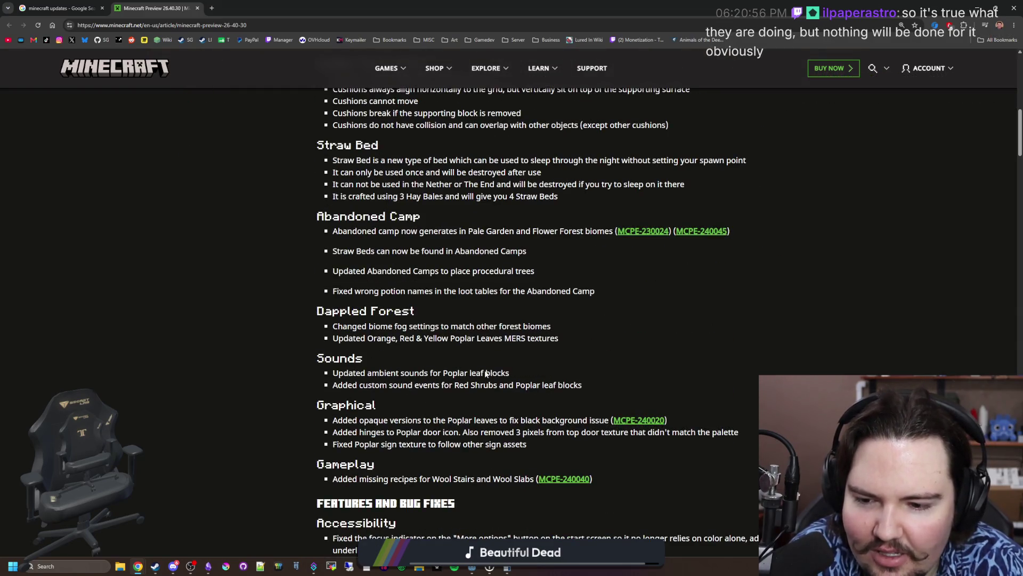
scroll(486, 374, down, 3)
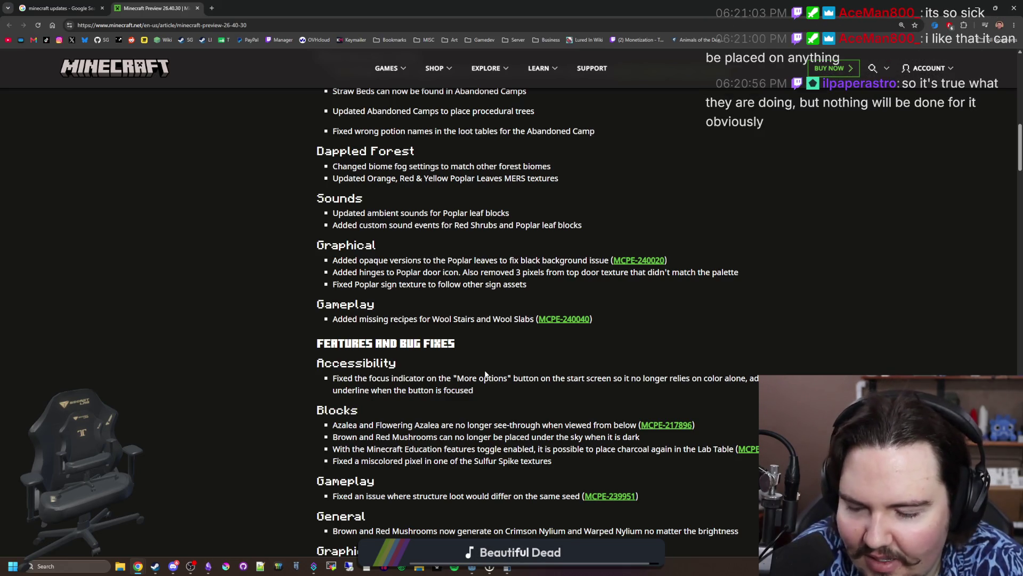
scroll(485, 373, down, 2)
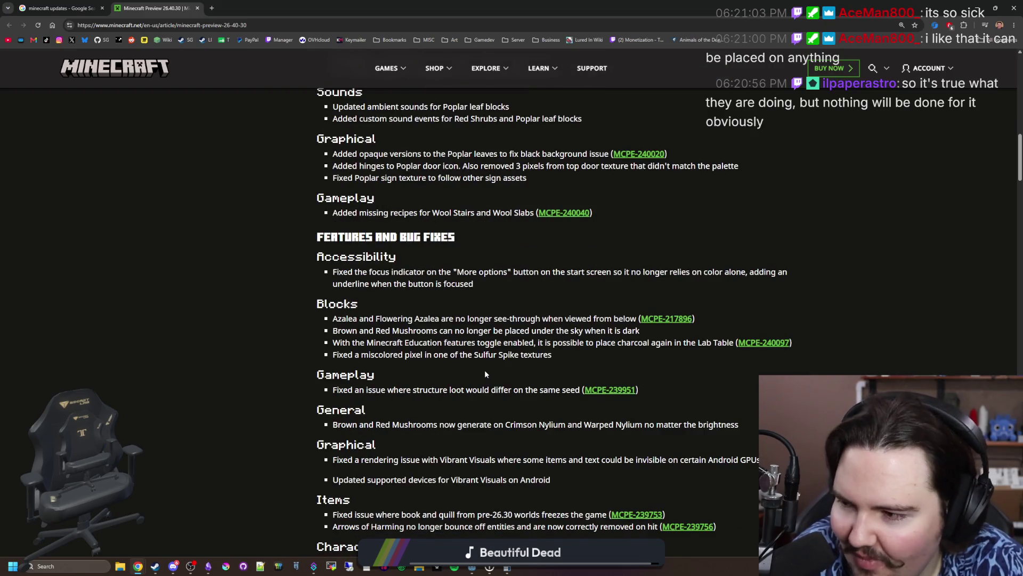
scroll(485, 373, down, 3)
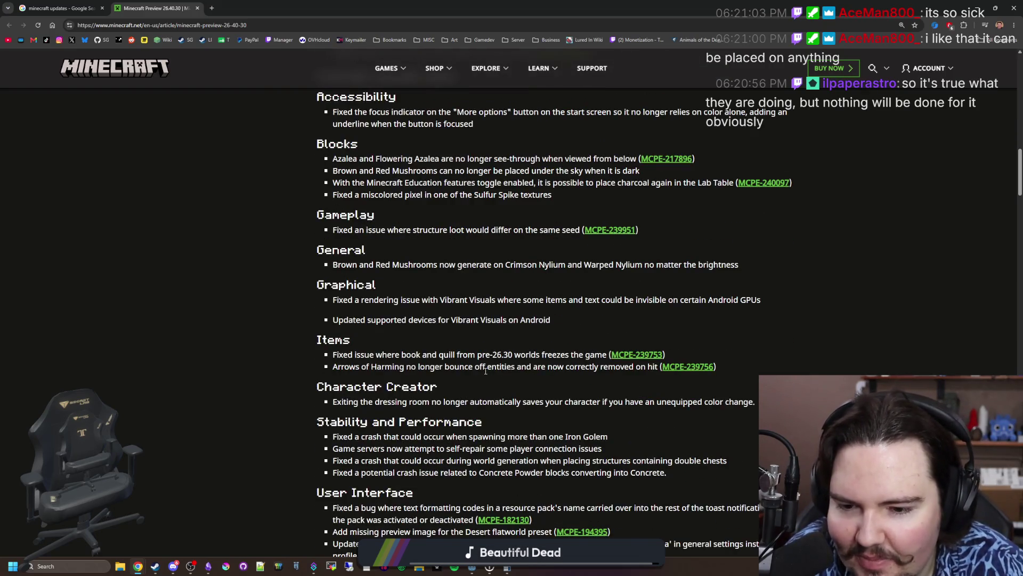
scroll(486, 370, down, 10)
scroll(485, 371, down, 8)
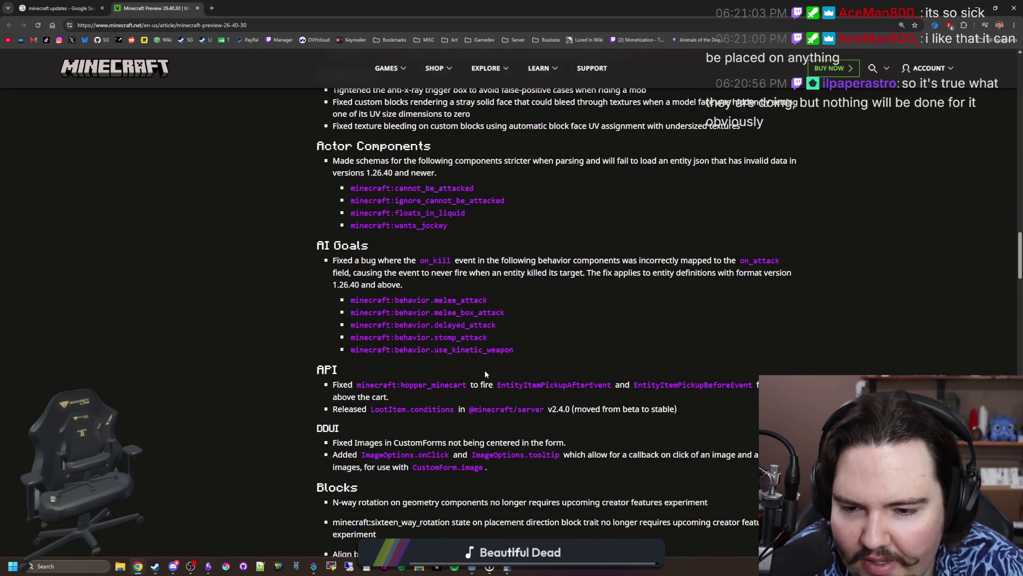
key(Home)
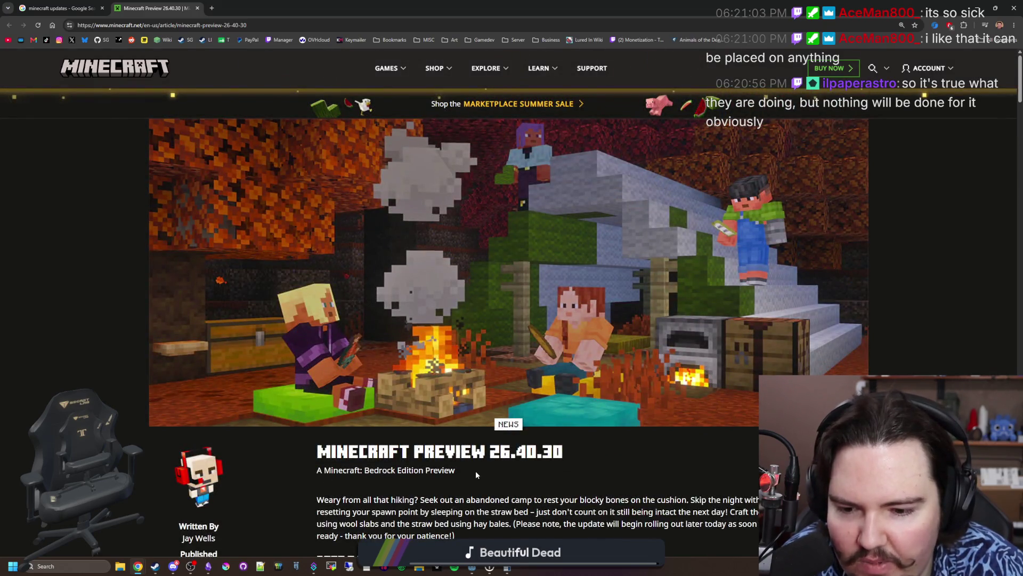
scroll(477, 474, down, 1)
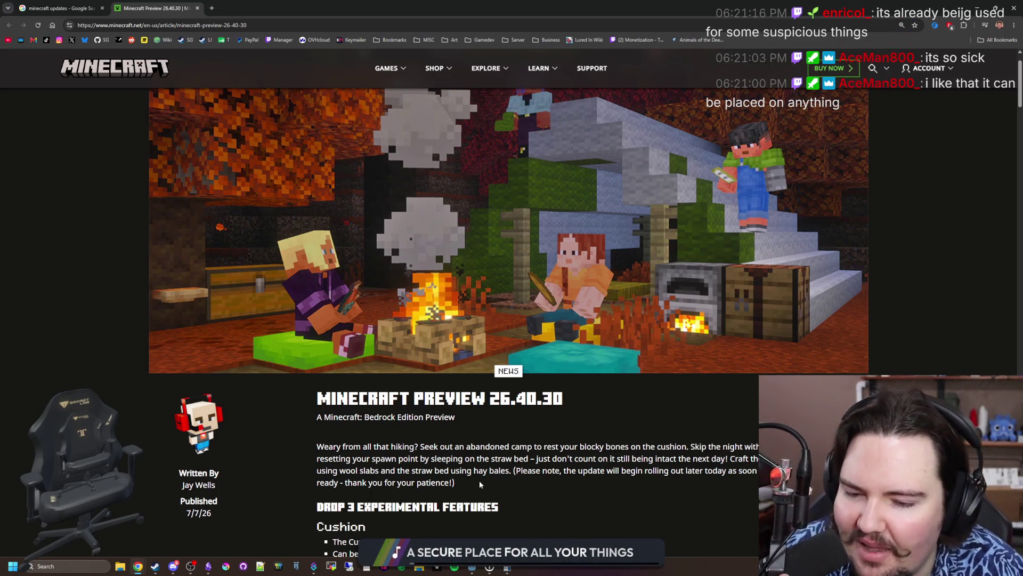
triple_click(479, 481)
click(456, 490)
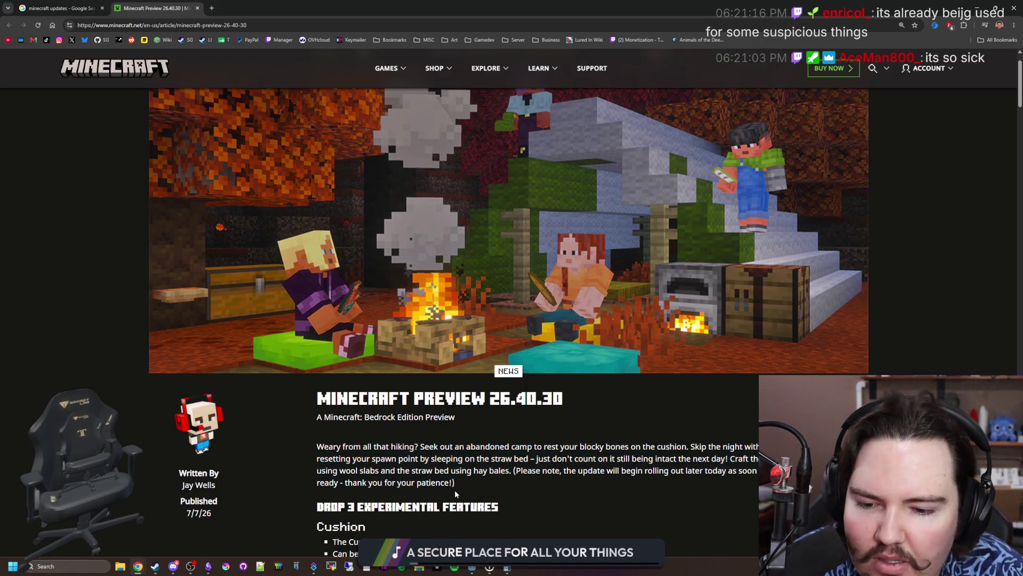
scroll(468, 485, down, 1)
scroll(474, 485, up, 2)
scroll(481, 486, down, 1)
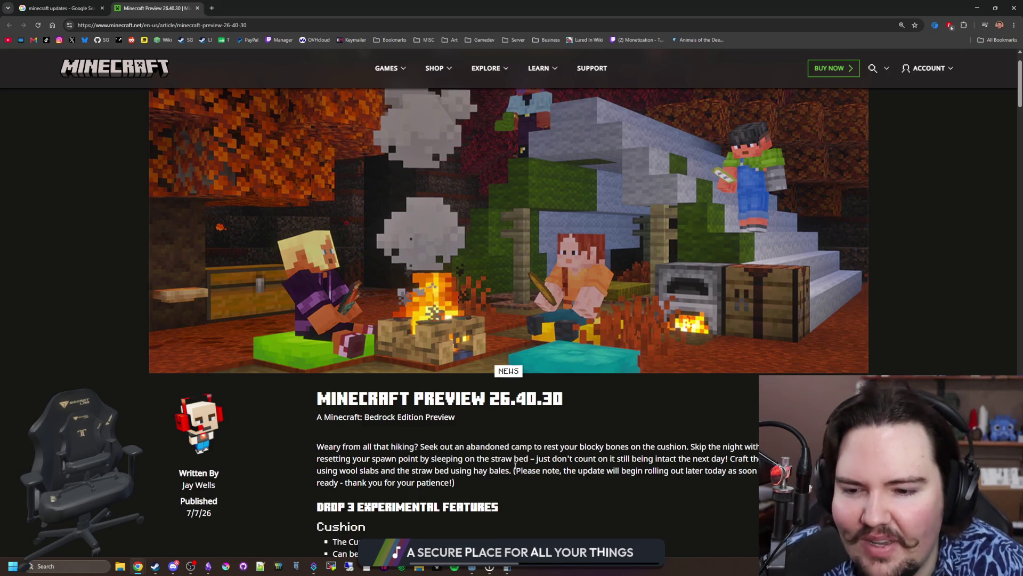
scroll(515, 466, down, 4)
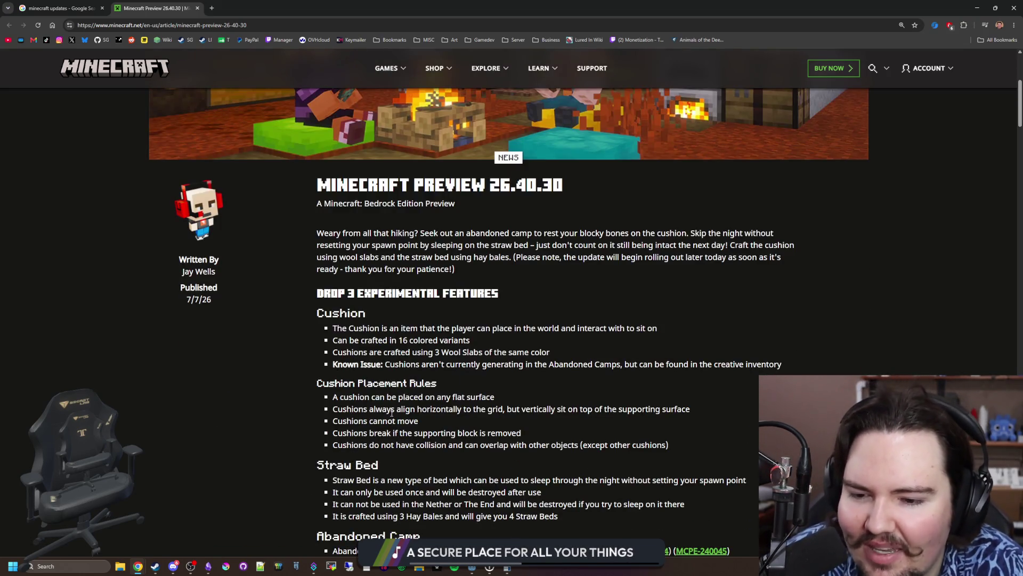
drag(392, 410, 387, 421)
click(386, 467)
scroll(423, 427, down, 2)
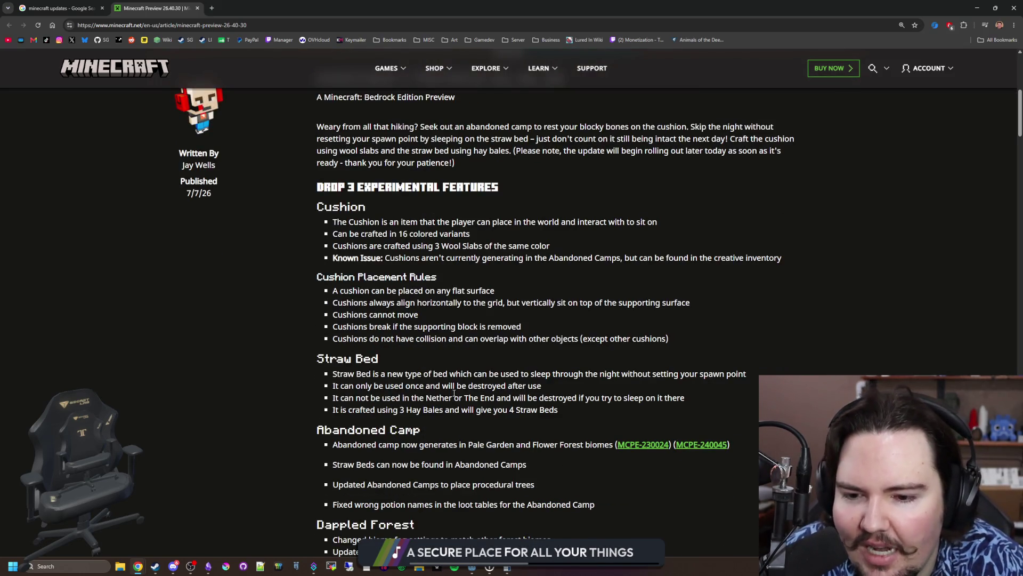
scroll(454, 393, down, 1)
scroll(454, 393, down, 3)
scroll(454, 392, down, 3)
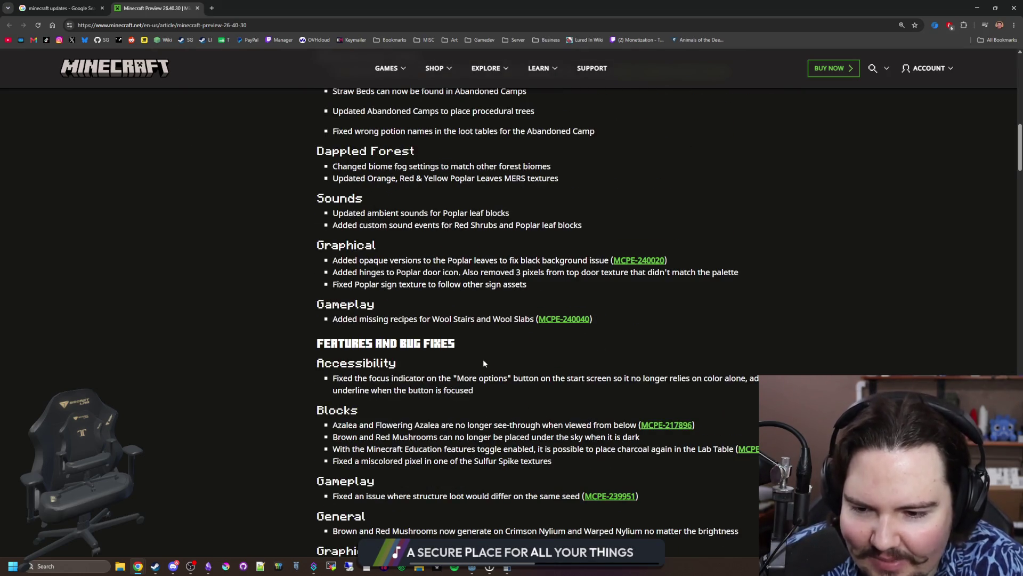
scroll(465, 414, up, 10)
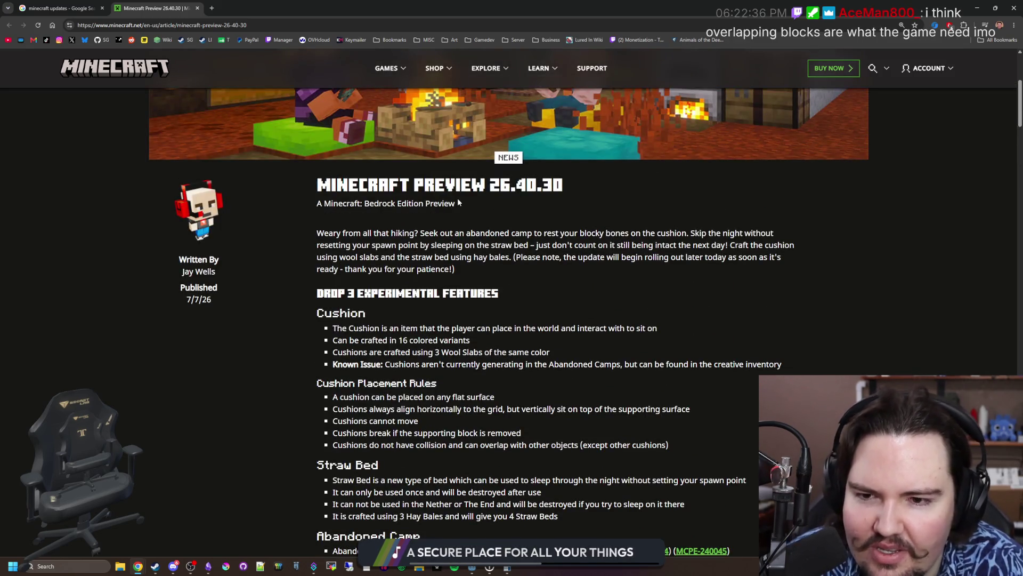
triple_click(571, 183)
click(571, 184)
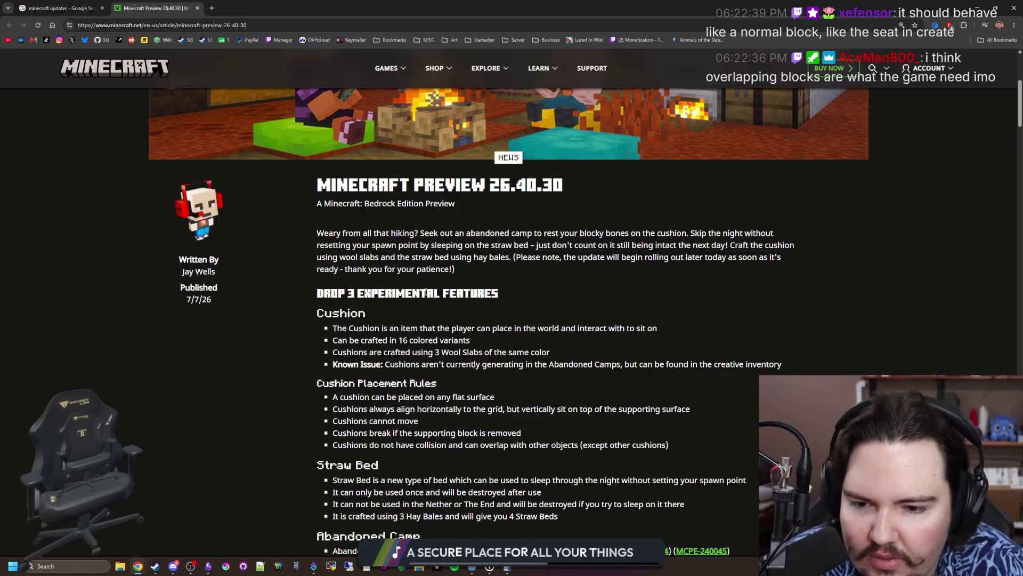
scroll(426, 293, down, 2)
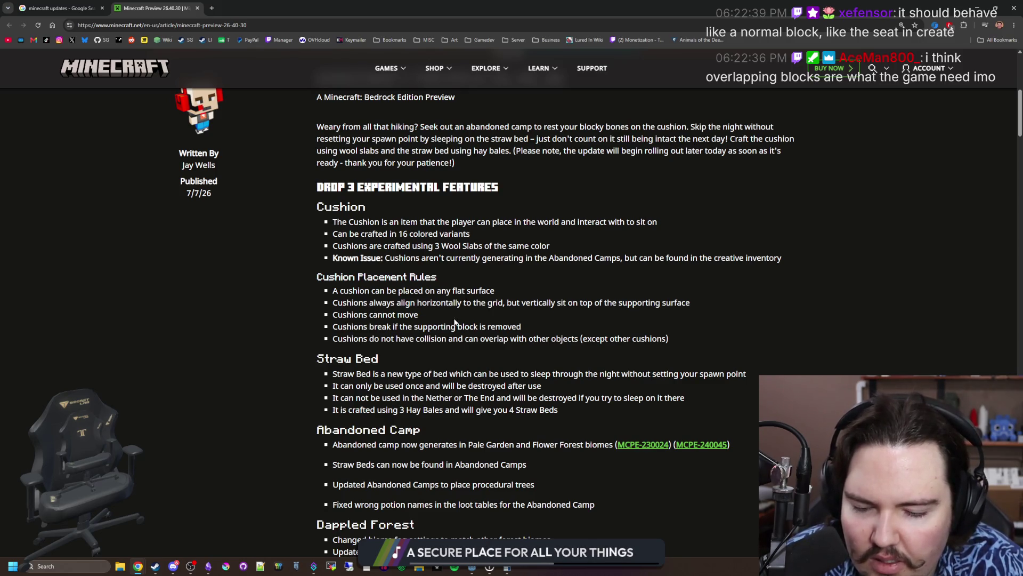
scroll(532, 310, up, 5)
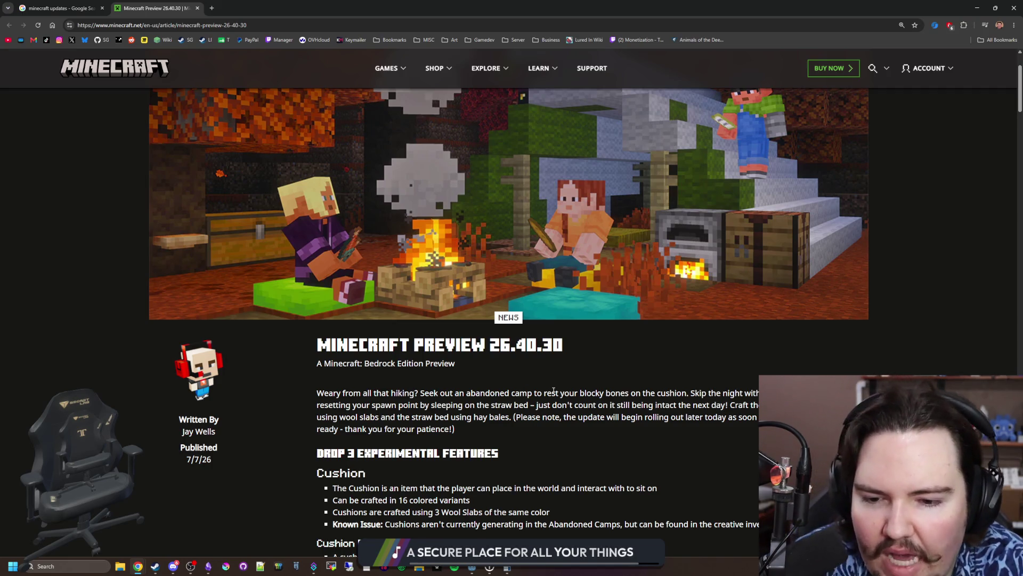
scroll(519, 380, down, 4)
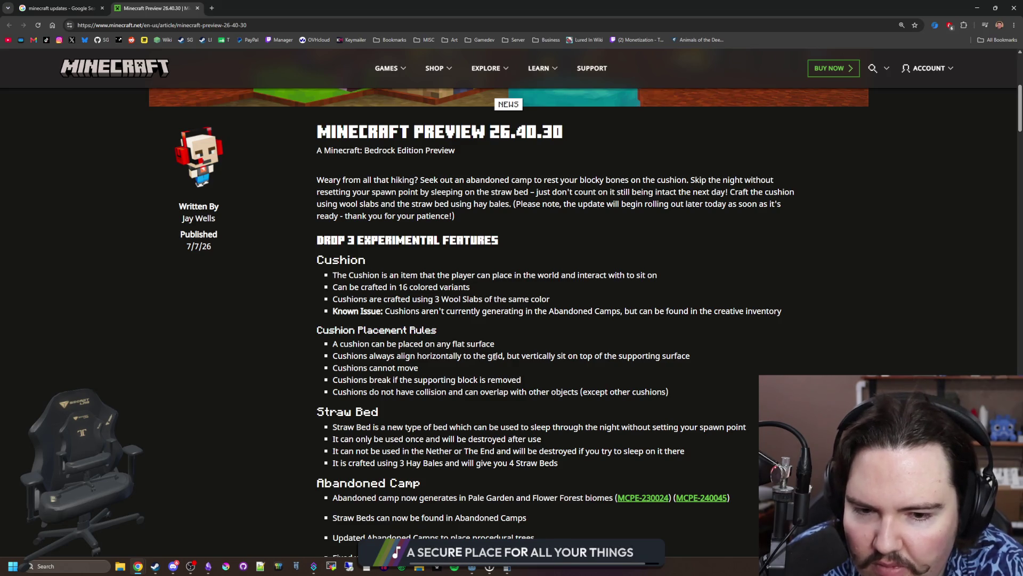
mouse_move(436, 356)
mouse_down()
mouse_move(419, 368)
mouse_move(662, 356)
mouse_up()
click(657, 358)
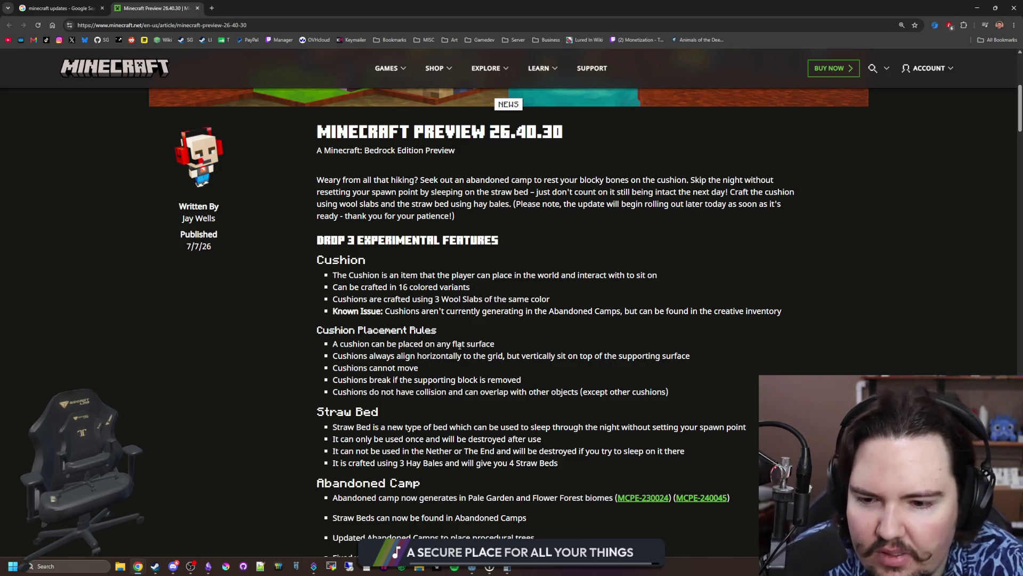
scroll(601, 349, down, 3)
scroll(563, 389, down, 3)
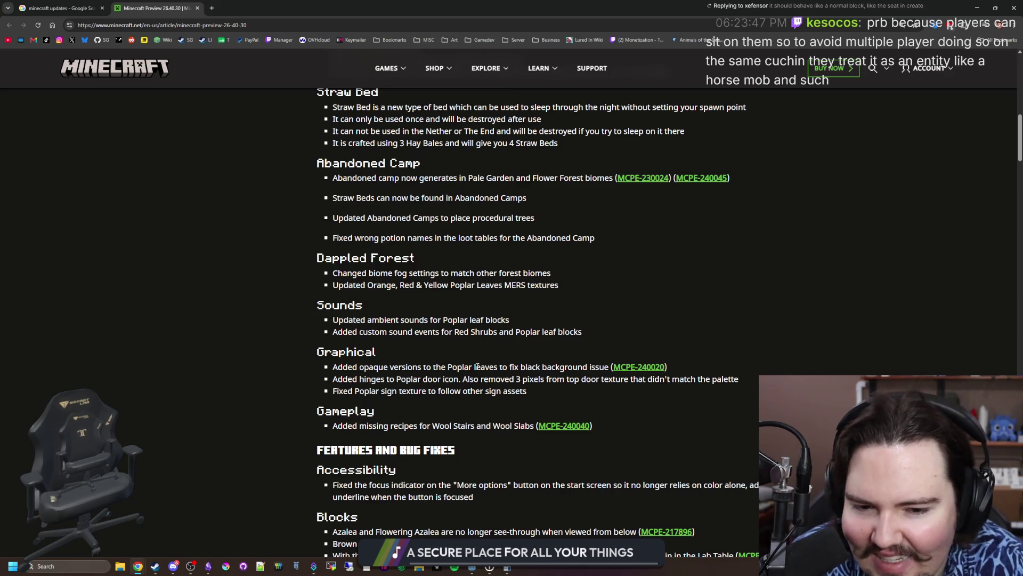
scroll(477, 367, down, 10)
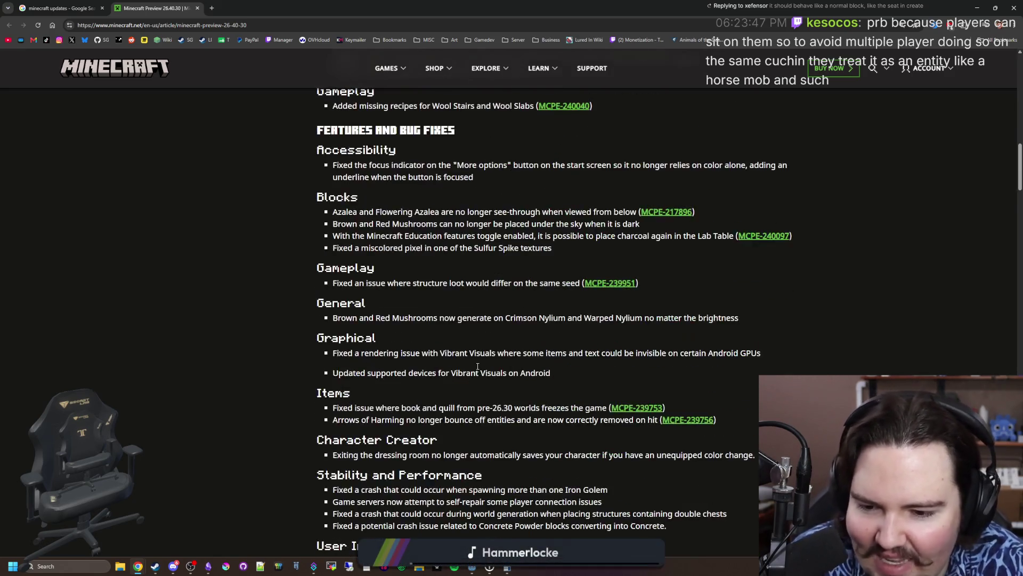
scroll(477, 366, down, 15)
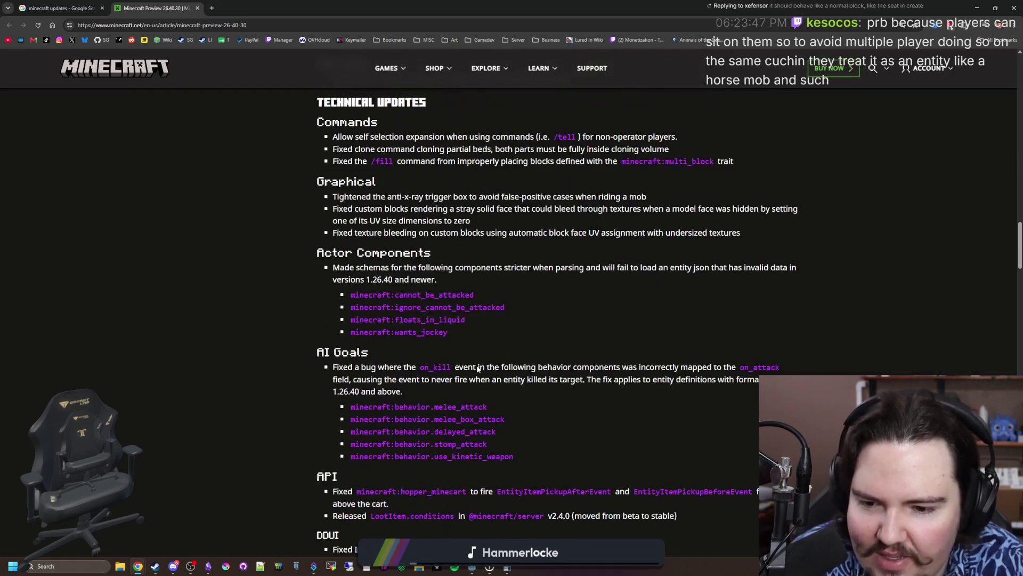
scroll(478, 368, down, 5)
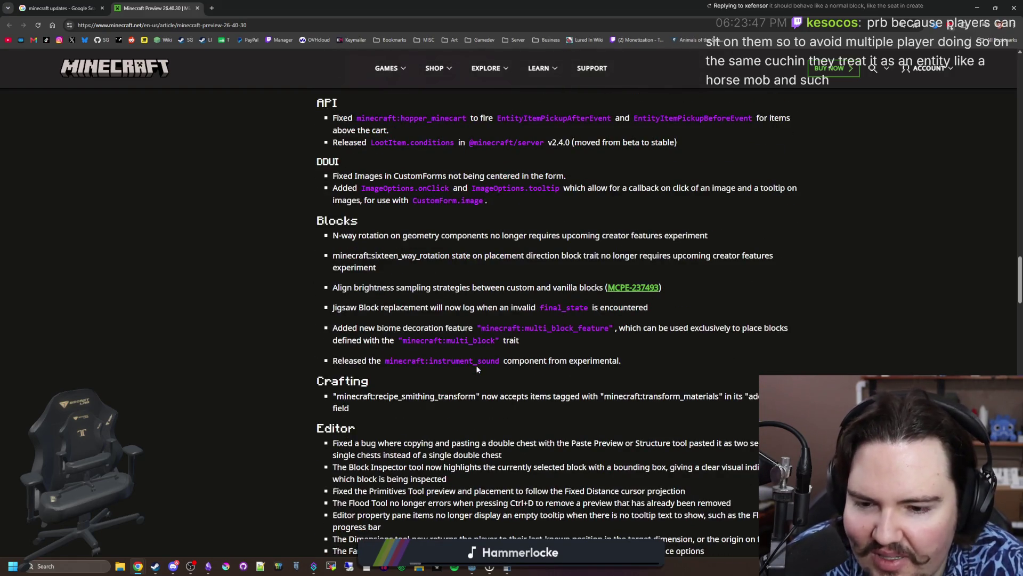
scroll(478, 369, up, 20)
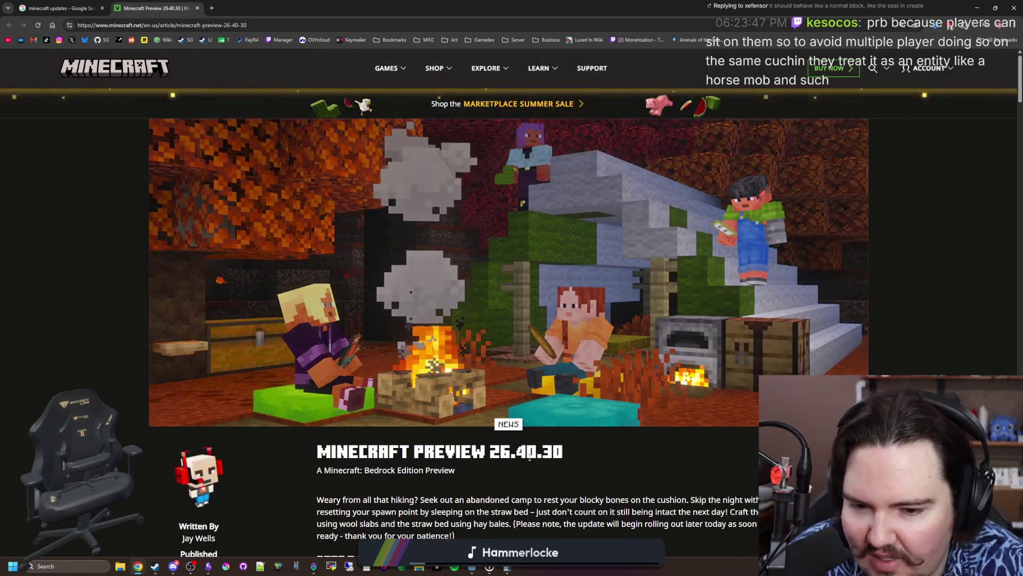
scroll(529, 457, down, 8)
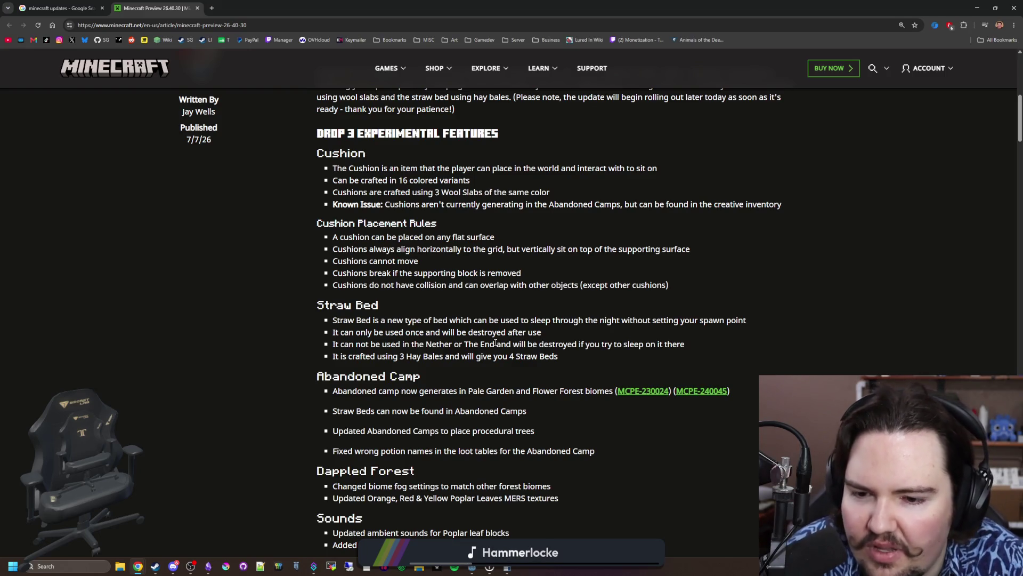
scroll(496, 342, up, 3)
scroll(495, 343, down, 3)
scroll(500, 361, down, 2)
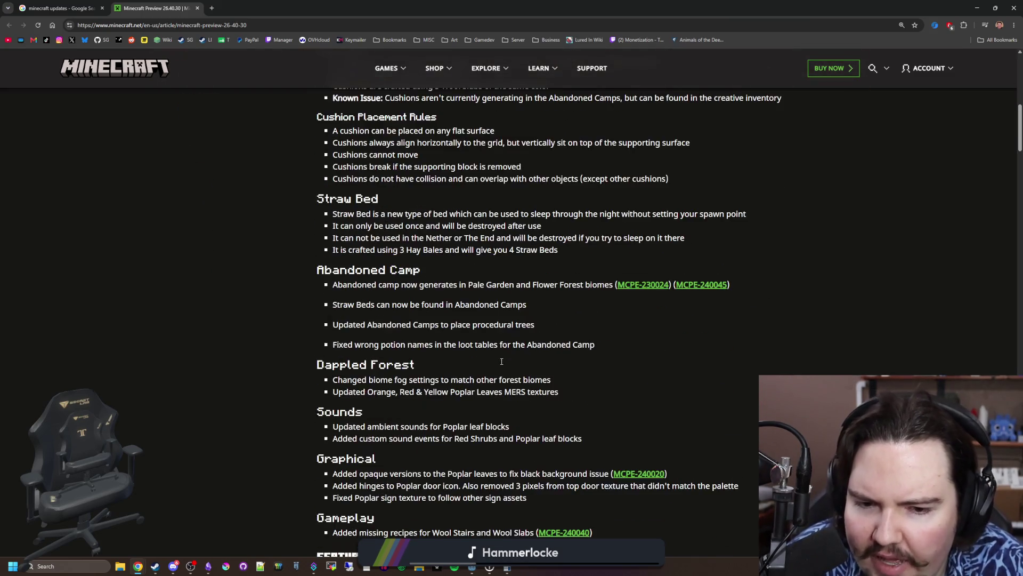
scroll(495, 314, down, 4)
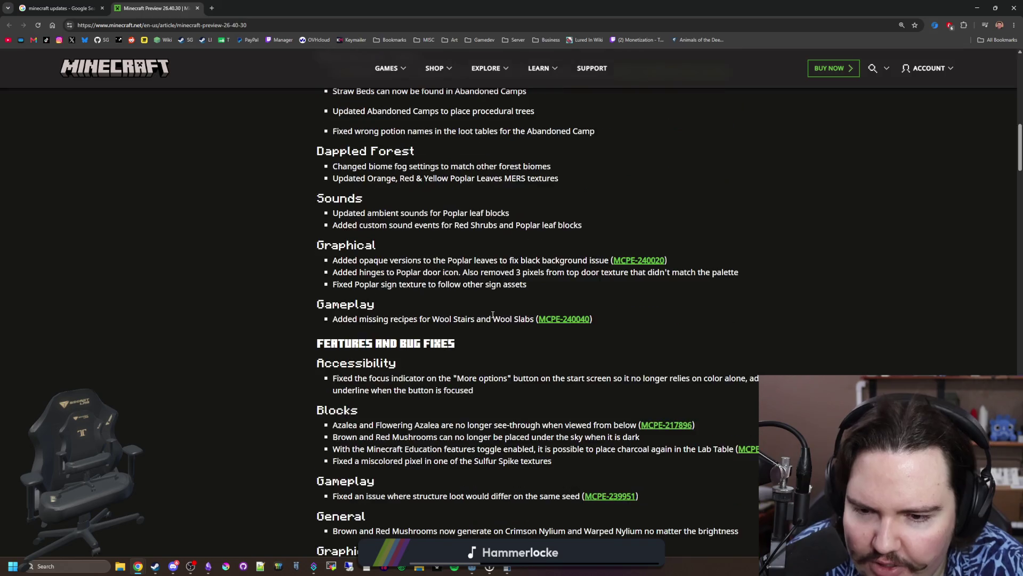
scroll(492, 314, down, 2)
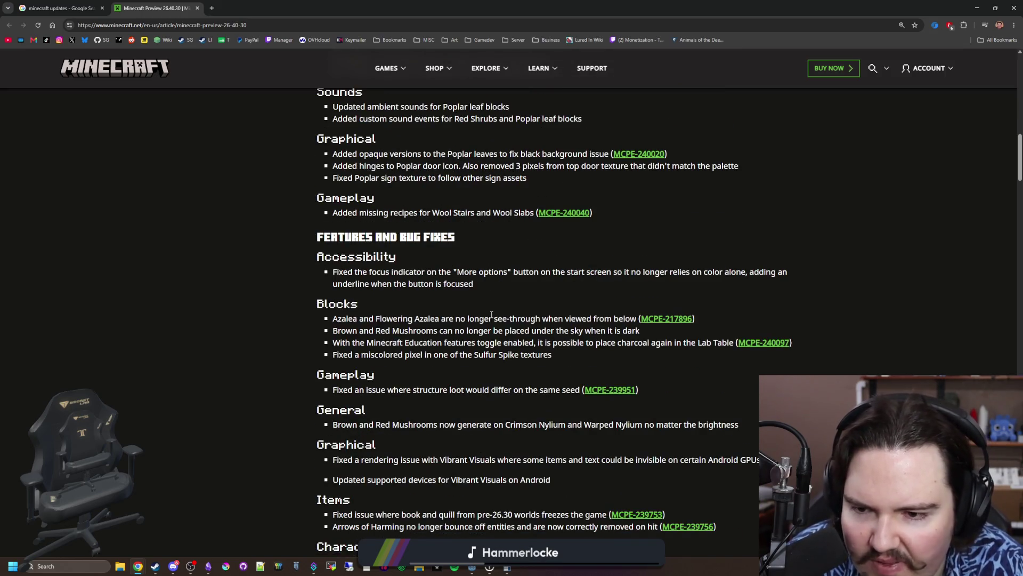
scroll(491, 315, down, 2)
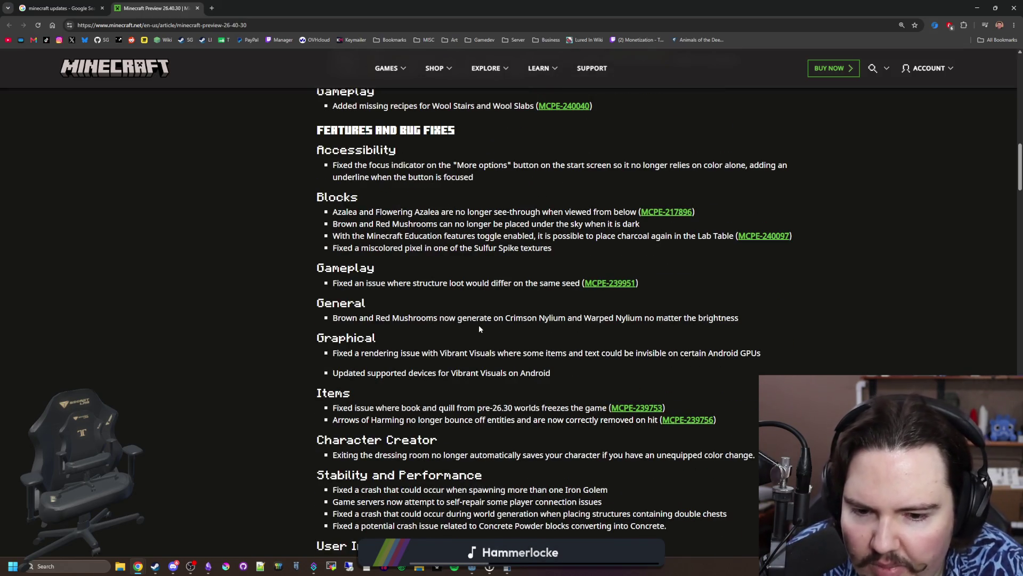
scroll(478, 327, down, 1)
scroll(478, 327, down, 2)
scroll(479, 328, down, 3)
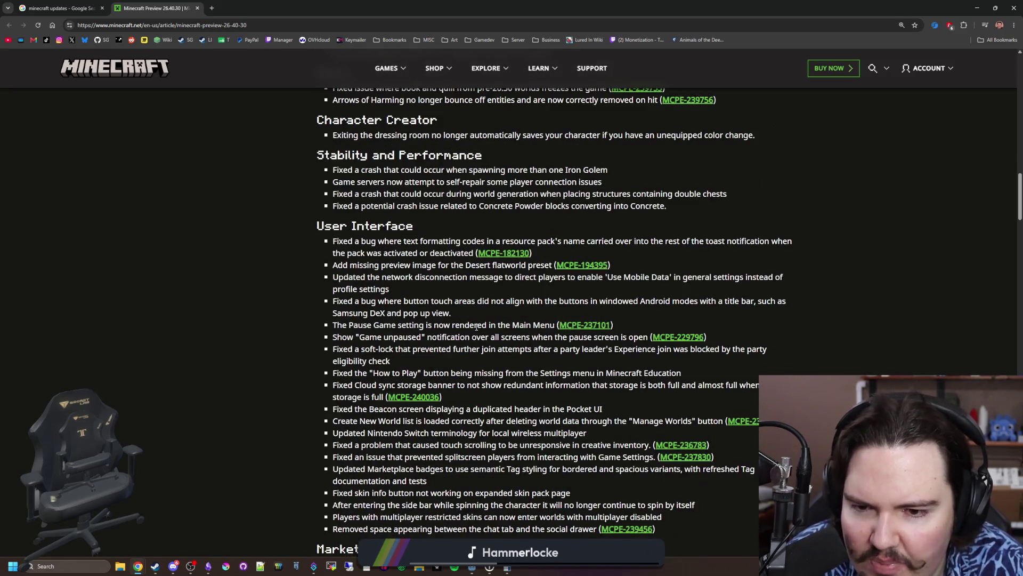
scroll(476, 327, down, 4)
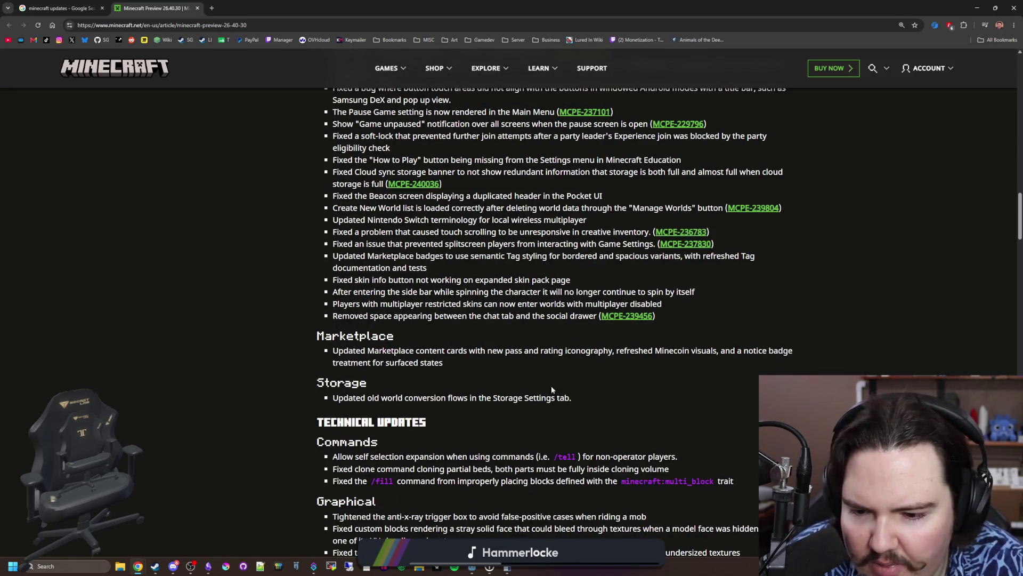
scroll(551, 389, down, 3)
scroll(559, 362, down, 2)
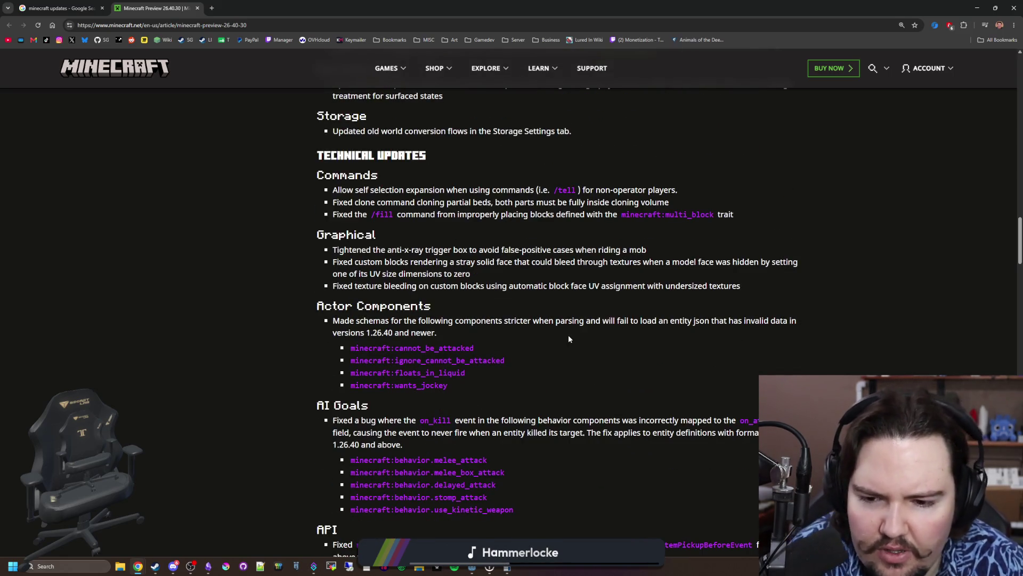
scroll(569, 339, up, 9)
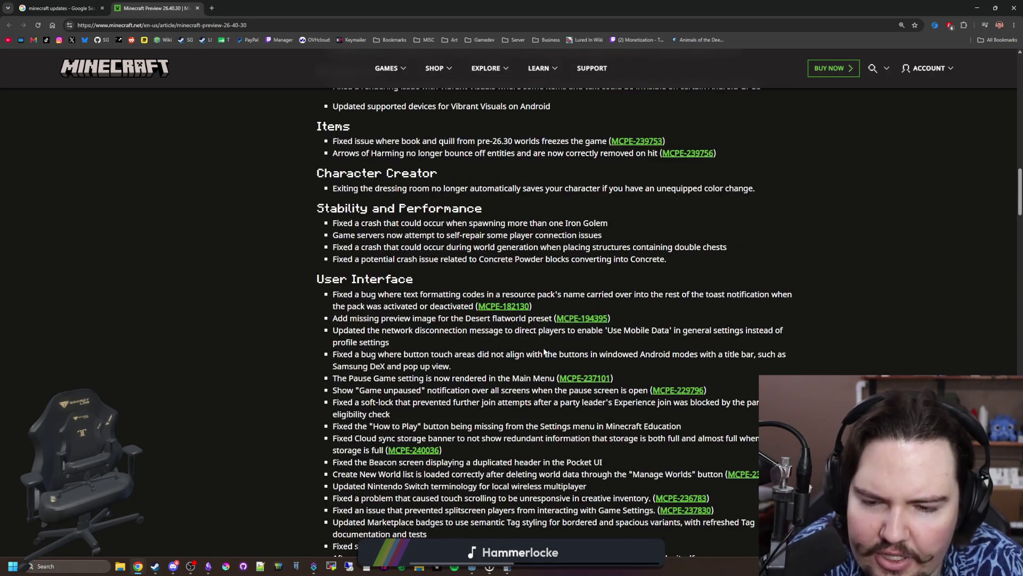
scroll(544, 352, up, 12)
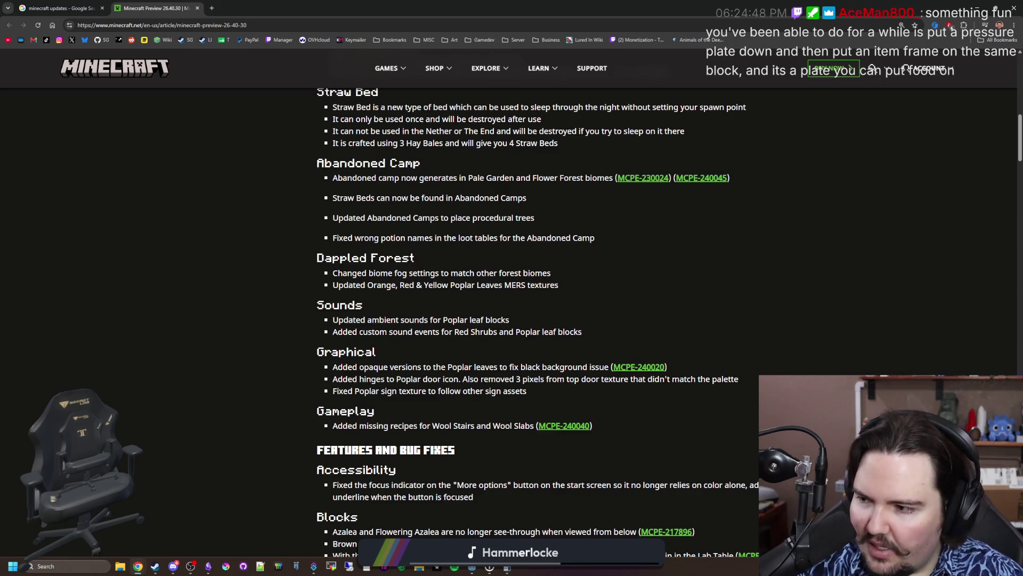
click(191, 566)
click(141, 304)
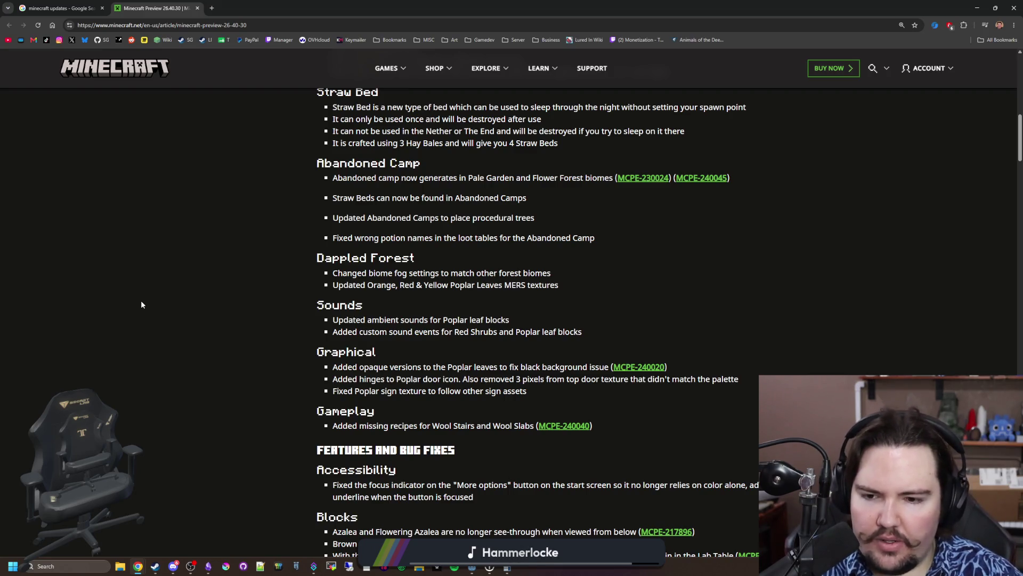
scroll(224, 266, up, 2)
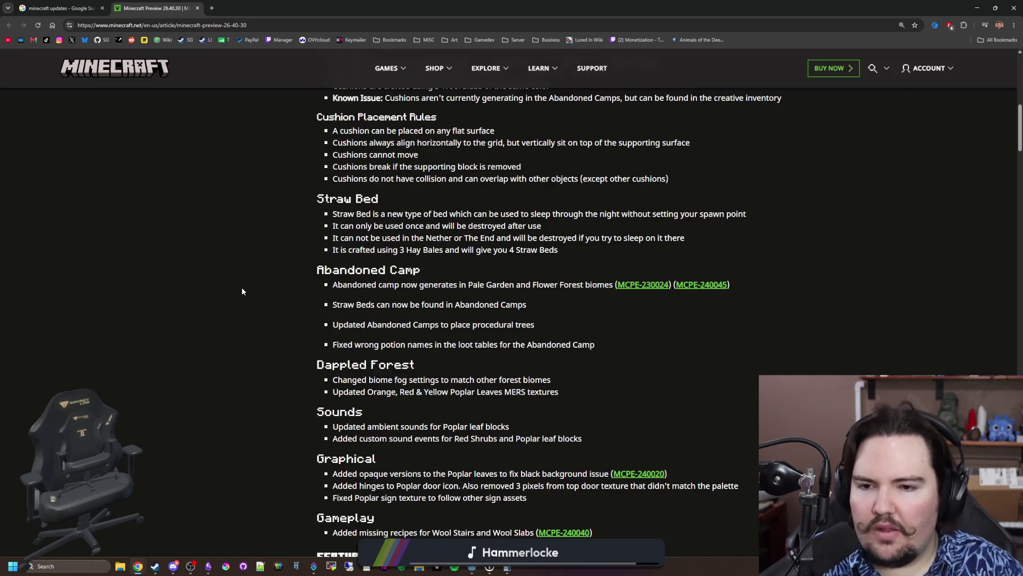
scroll(256, 296, up, 1)
scroll(294, 294, up, 1)
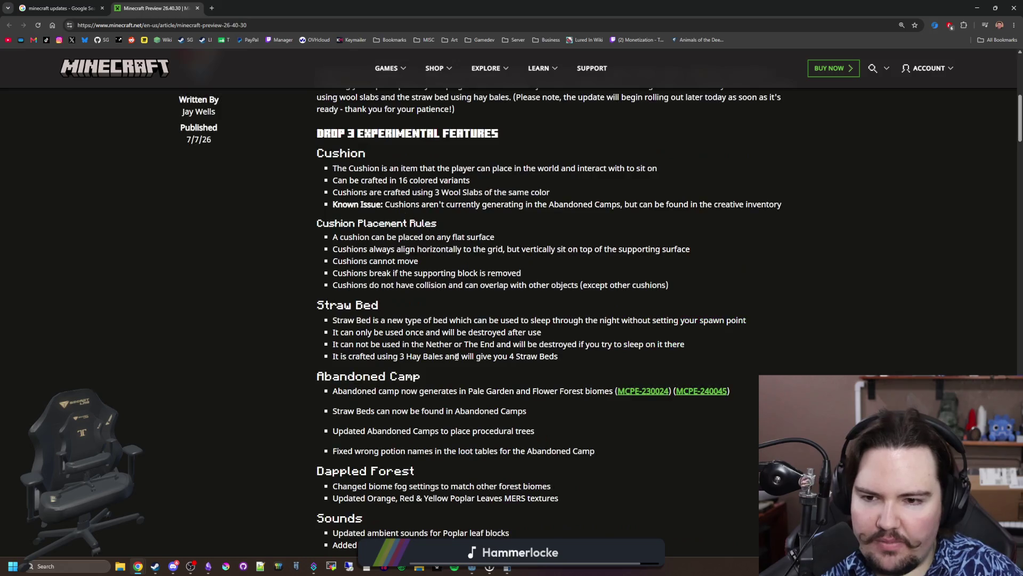
scroll(457, 356, up, 2)
scroll(456, 356, up, 5)
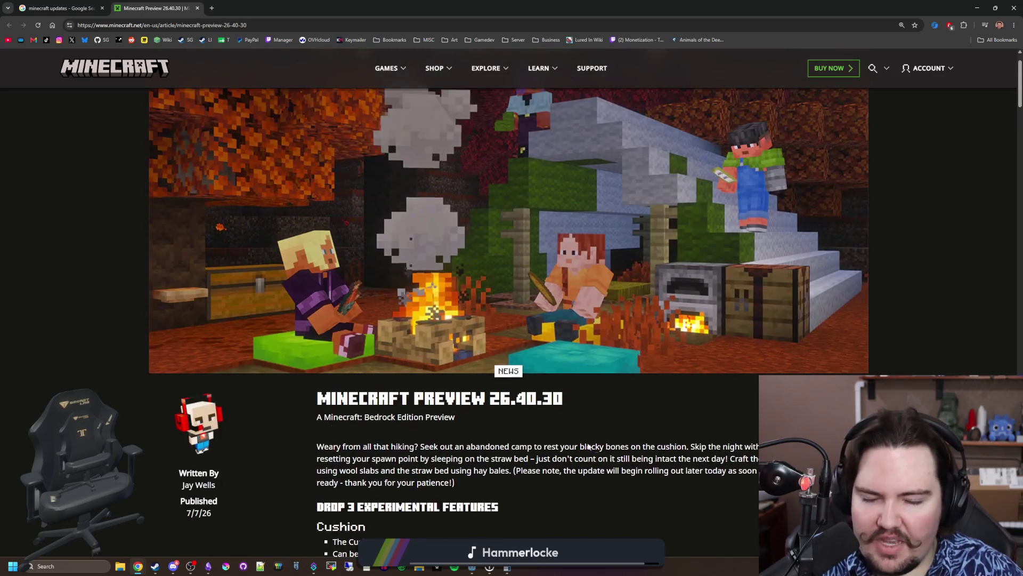
scroll(680, 461, up, 1)
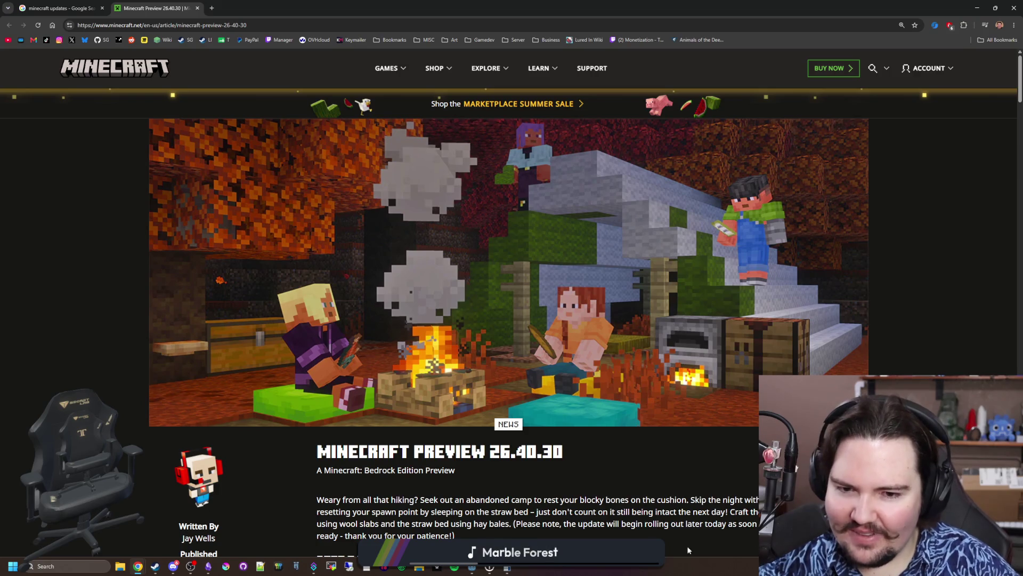
scroll(525, 339, down, 4)
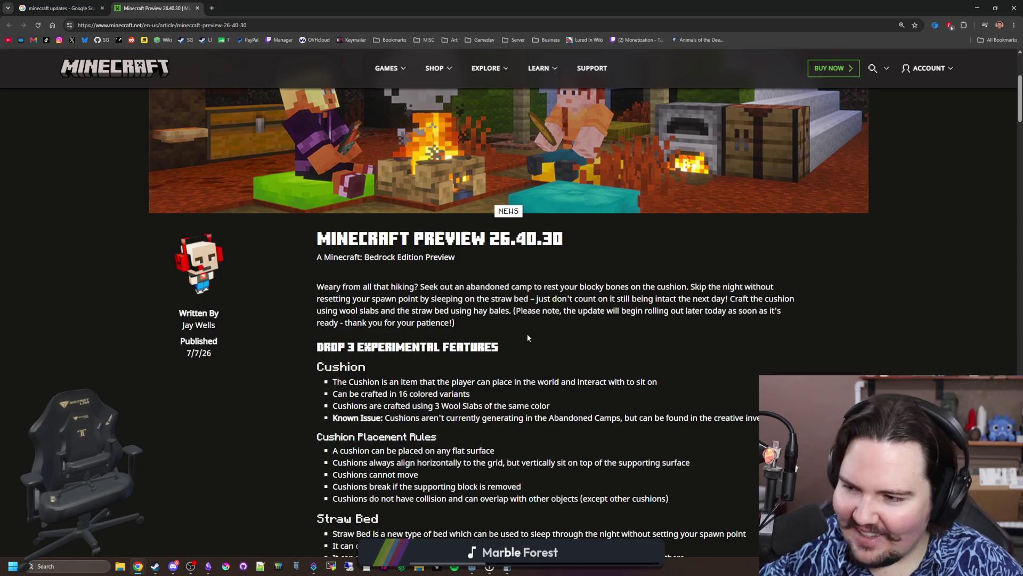
scroll(528, 337, down, 10)
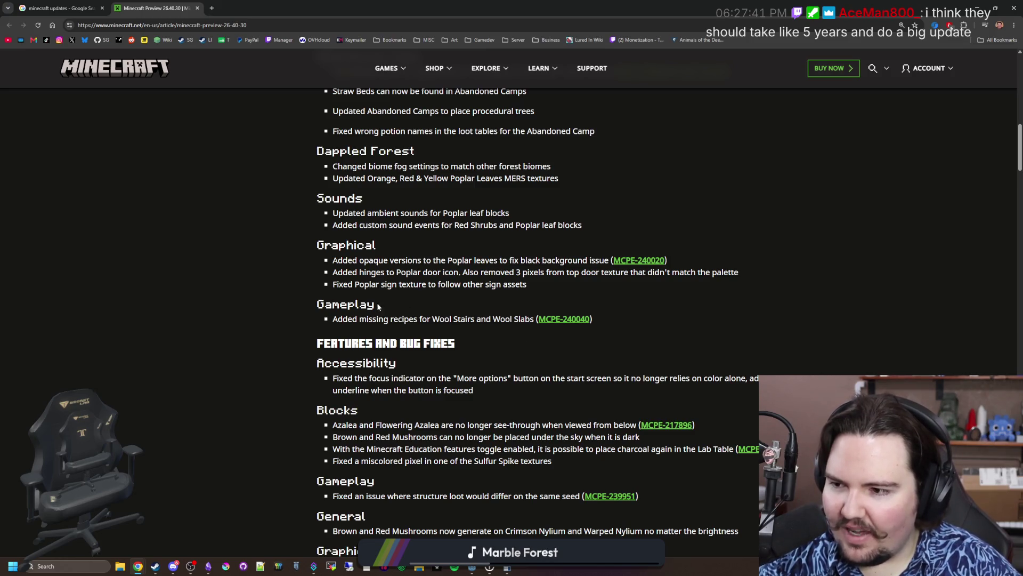
scroll(199, 313, up, 10)
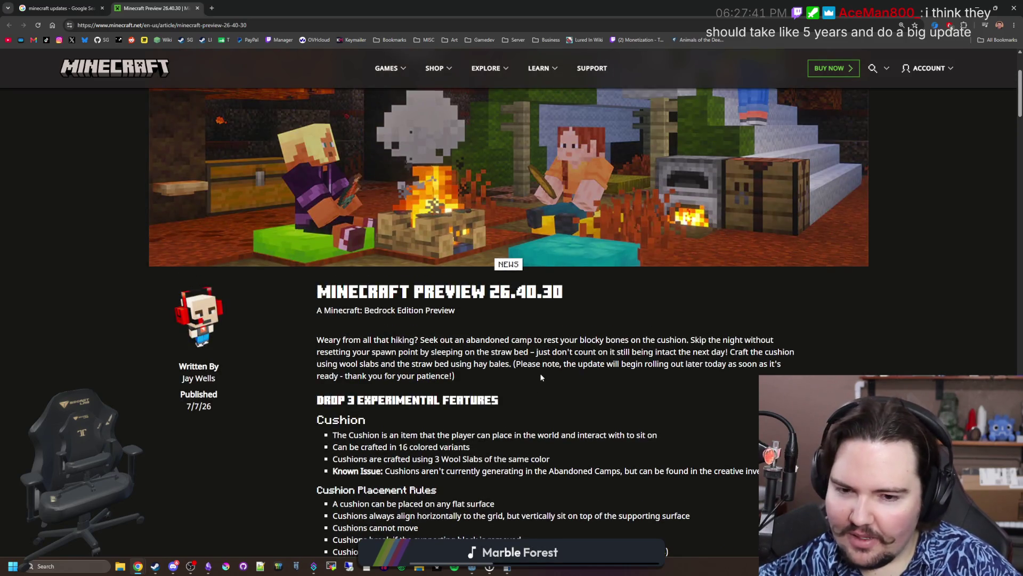
triple_click(499, 376)
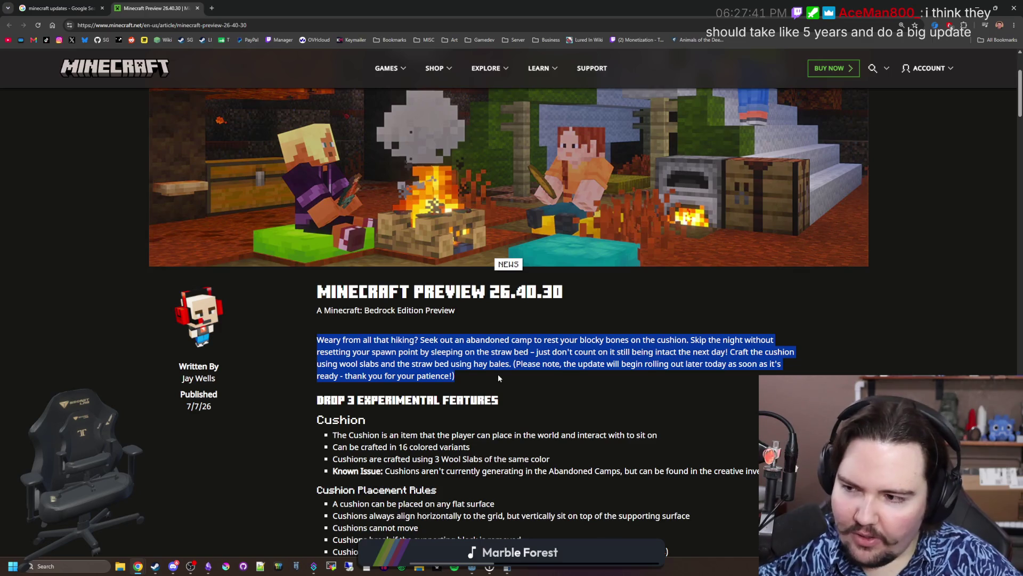
click(417, 368)
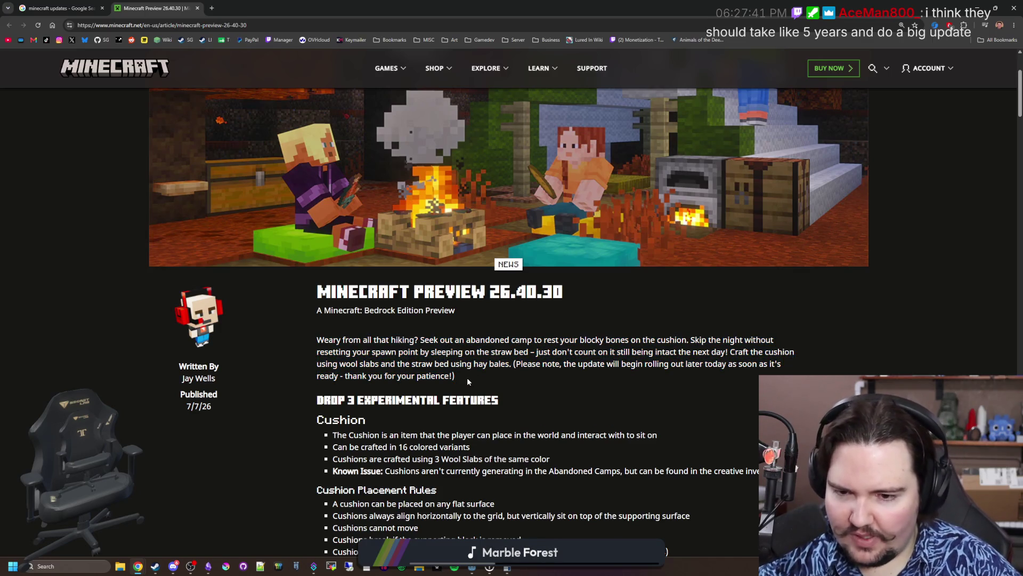
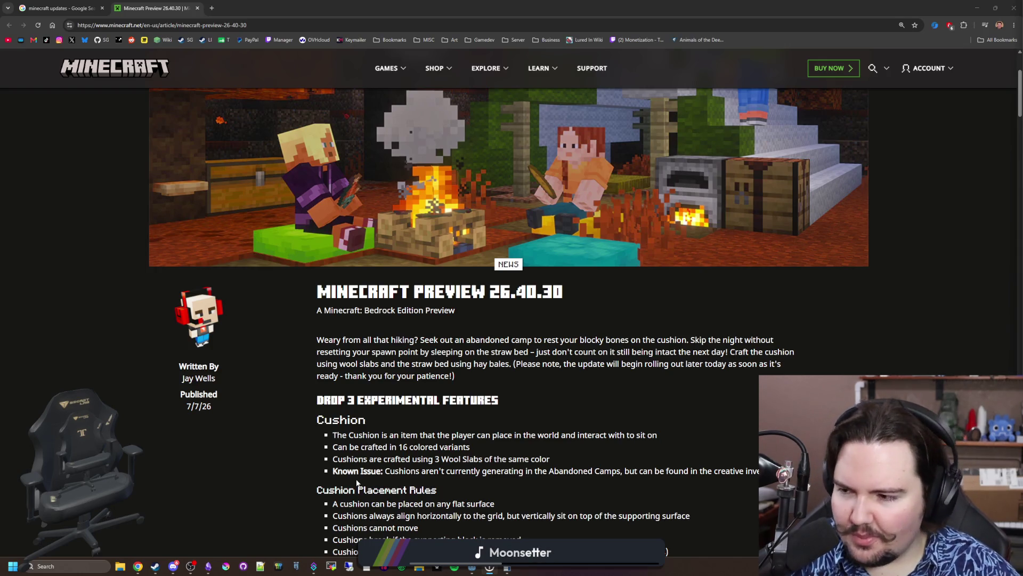
Move the Chrome window lower, close the Google search and Minecraft Preview tabs, and return to the notes
click(140, 502)
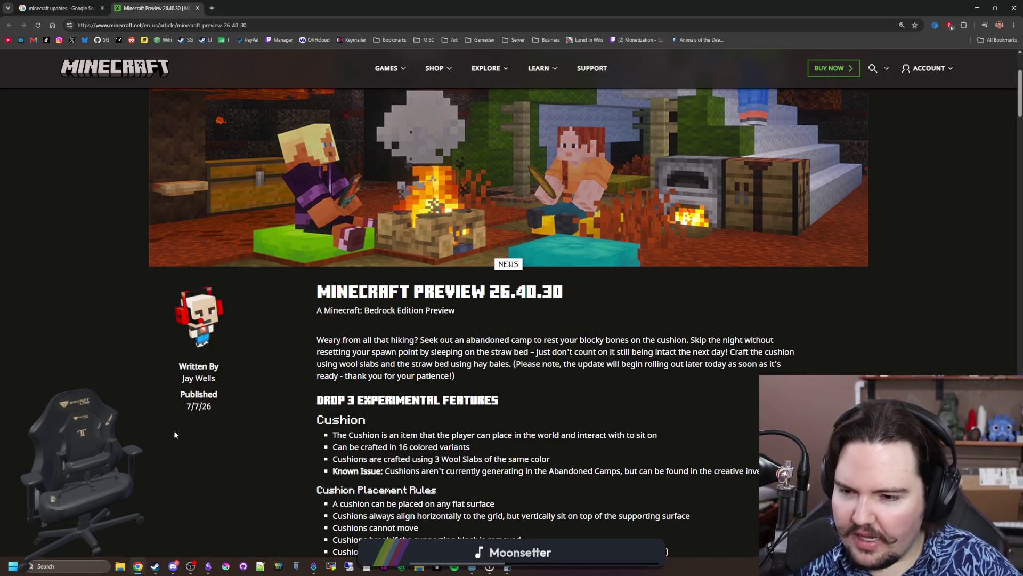
mouse_move(352, 3)
mouse_down()
mouse_move(104, 353)
mouse_move(264, 324)
mouse_up()
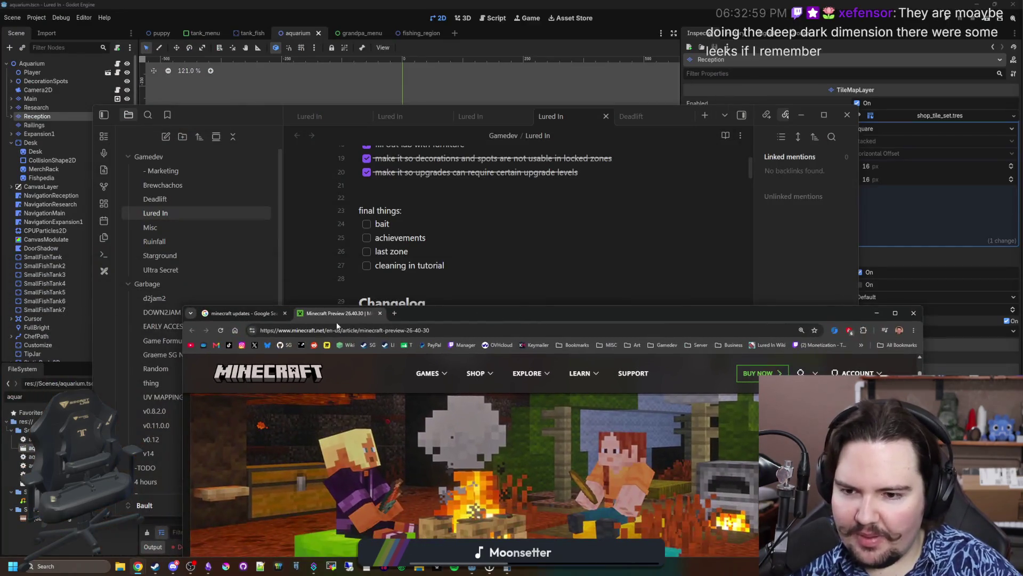
click(283, 318)
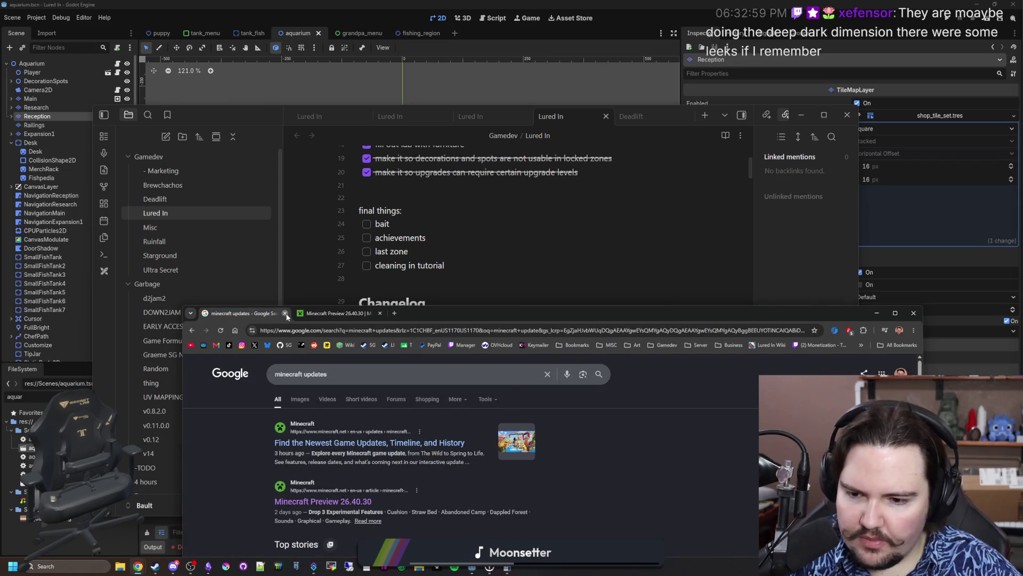
click(285, 313)
click(285, 313)
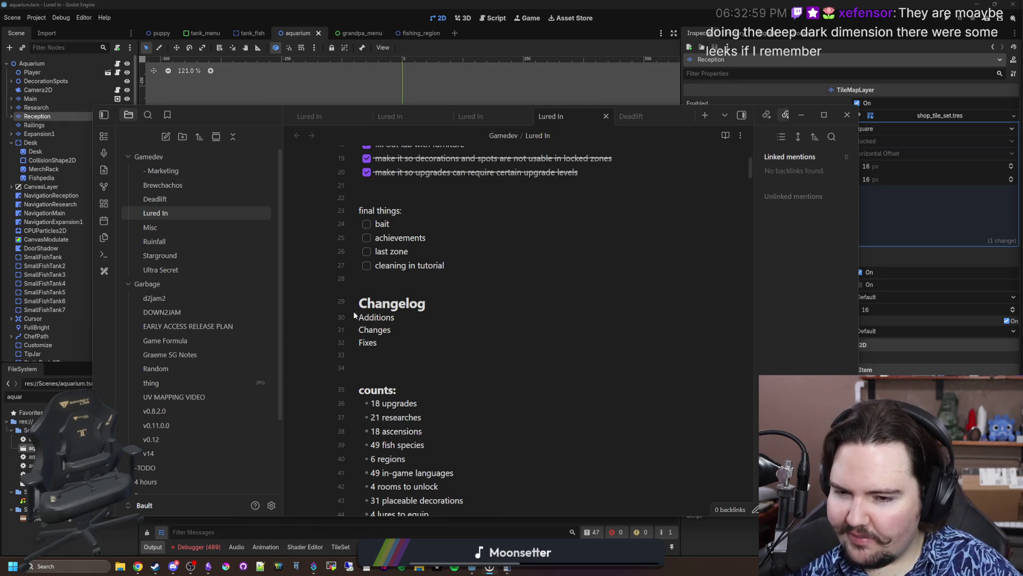
click(420, 362)
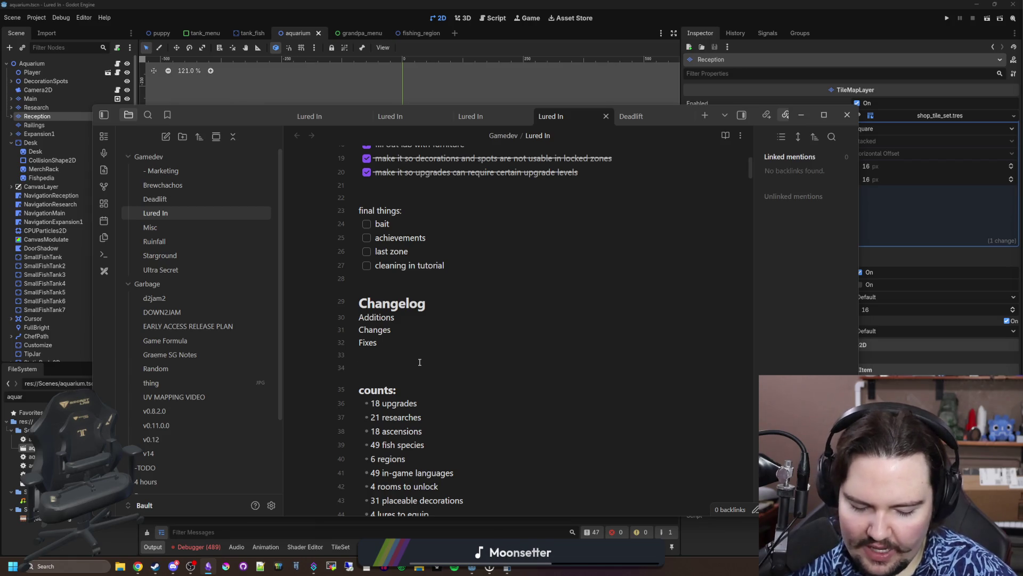
Place the cursor on empty line 34 of the Lured In note, then switch to the Twitch Creator Dashboard
click(419, 361)
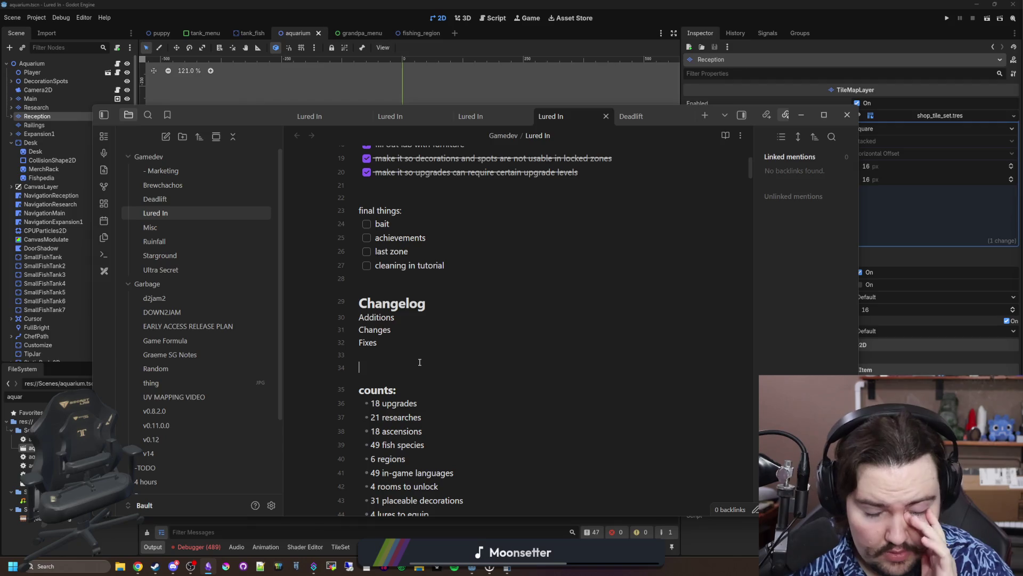
click(419, 362)
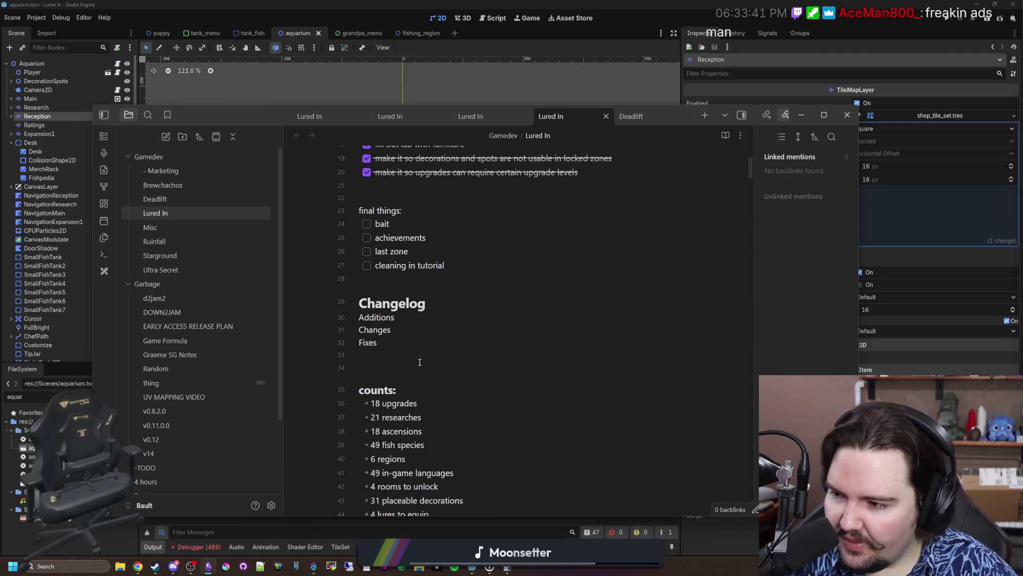
click(419, 361)
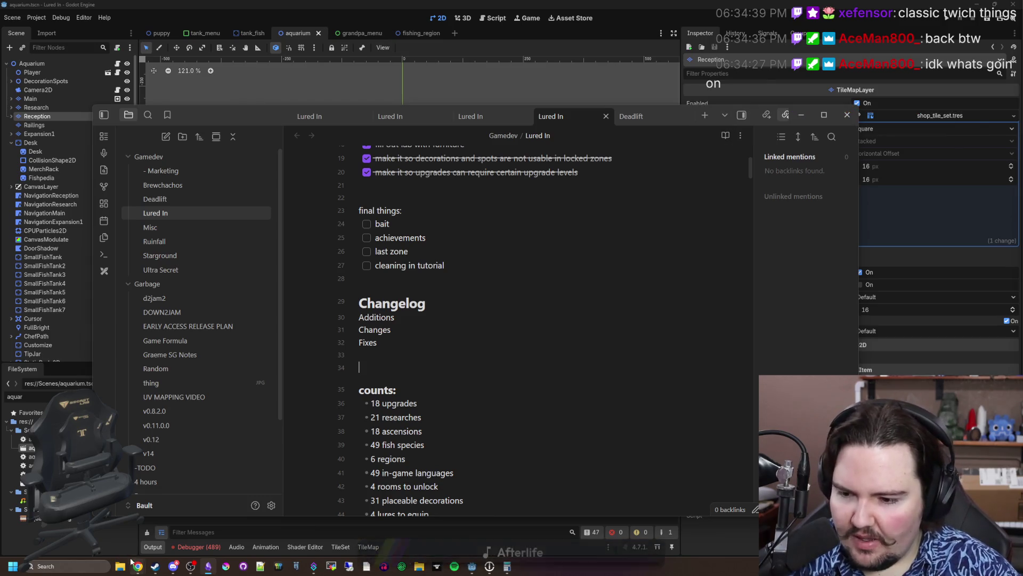
mouse_move(136, 565)
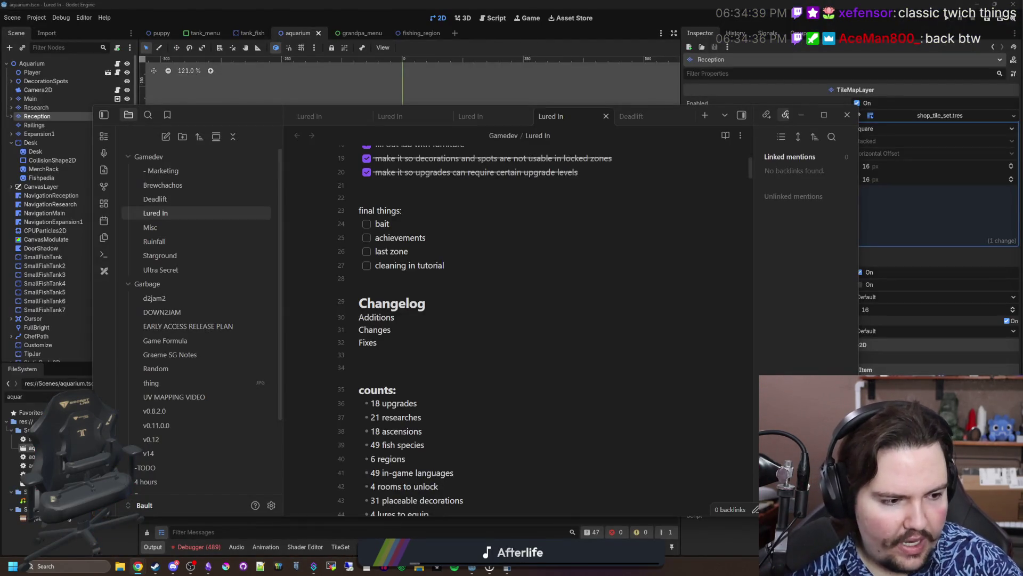
key(alt+Tab)
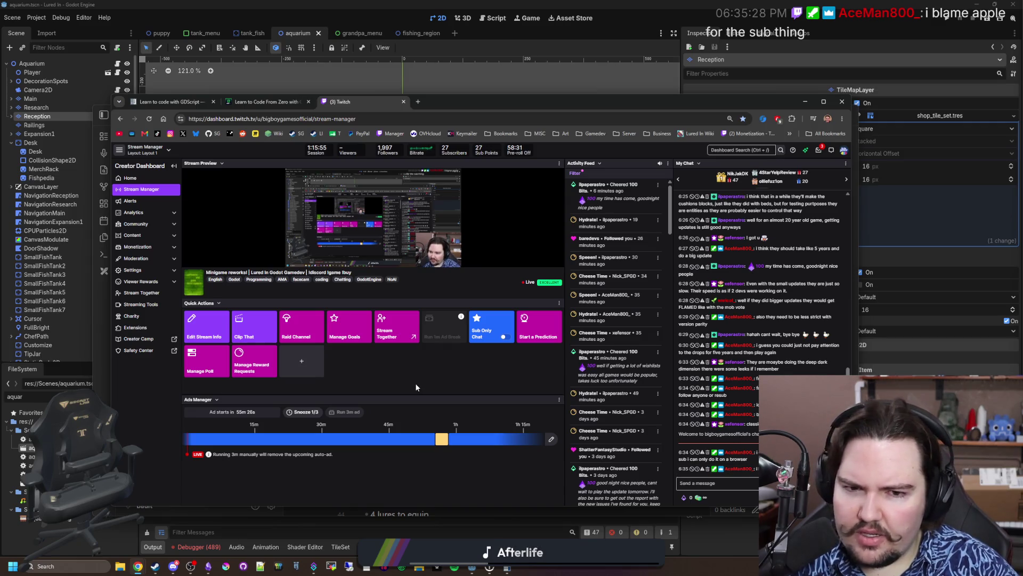
Open and close the Twitch notifications, then drag the dashboard window down behind the Lured In note
click(818, 152)
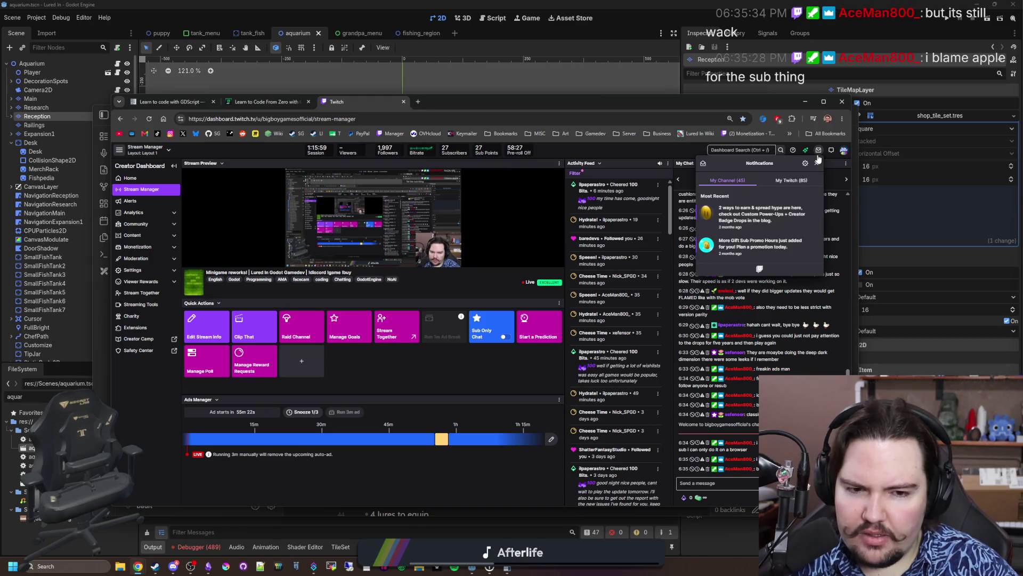
click(817, 157)
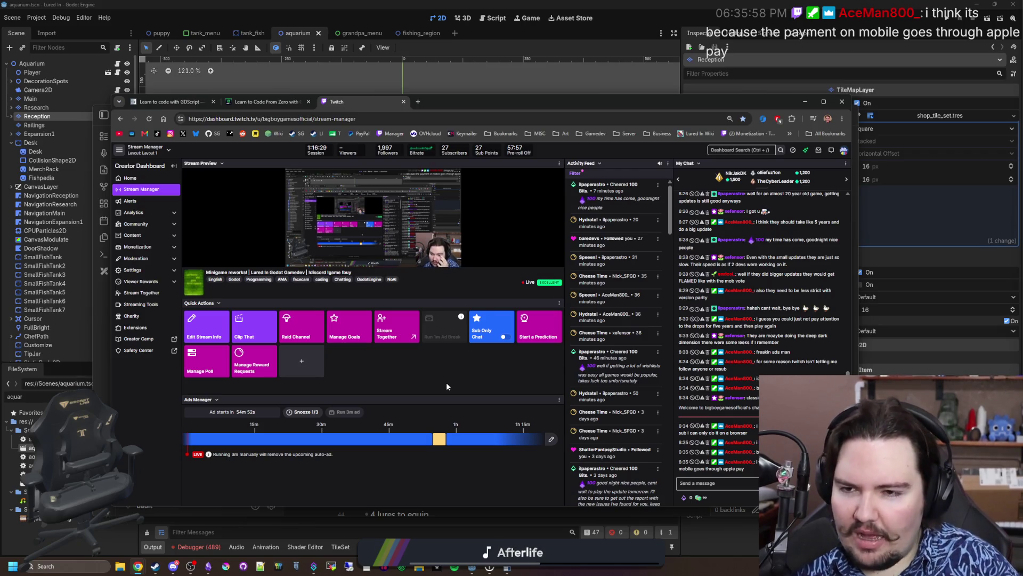
drag(584, 99, 791, 260)
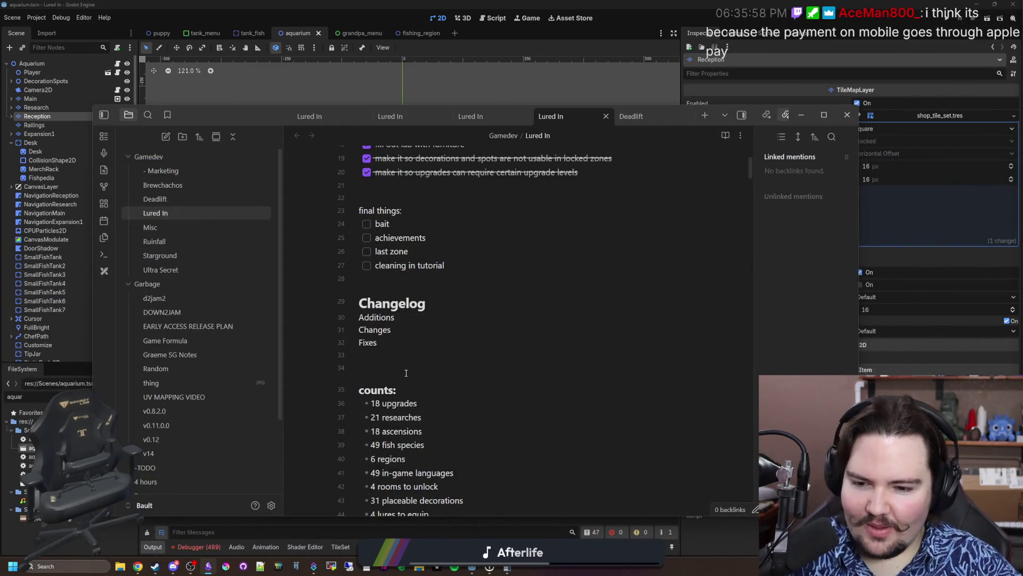
Move the Obsidian window to the lower right and close the Calculator to reveal the aquarium scene
scroll(406, 373, up, 4)
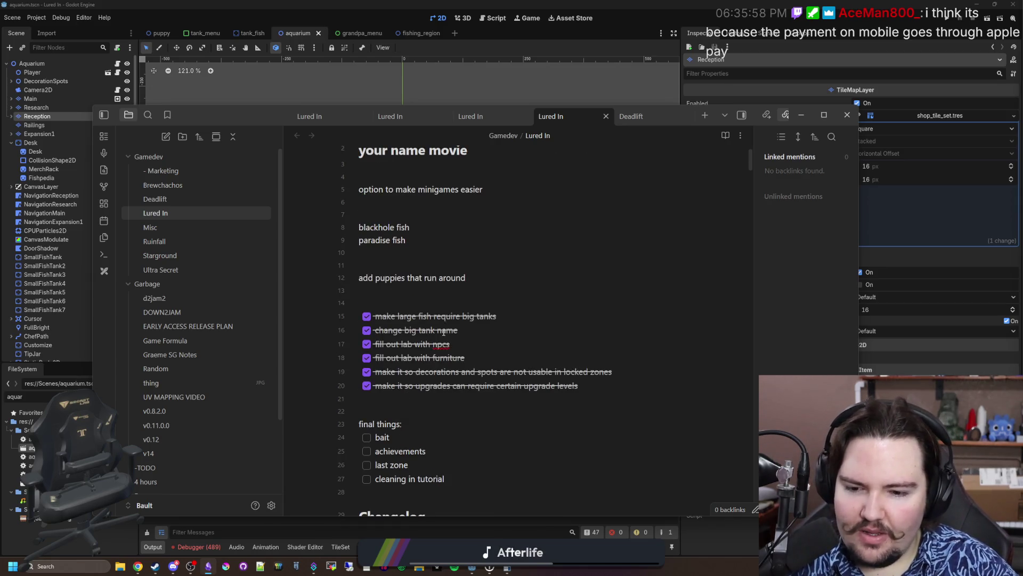
scroll(443, 332, down, 2)
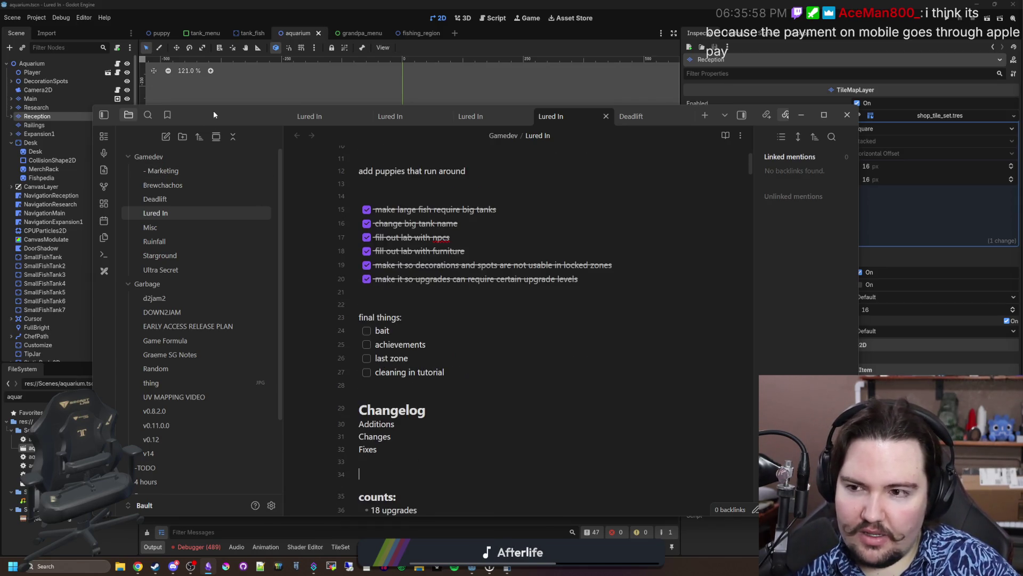
drag(218, 112, 659, 409)
click(699, 168)
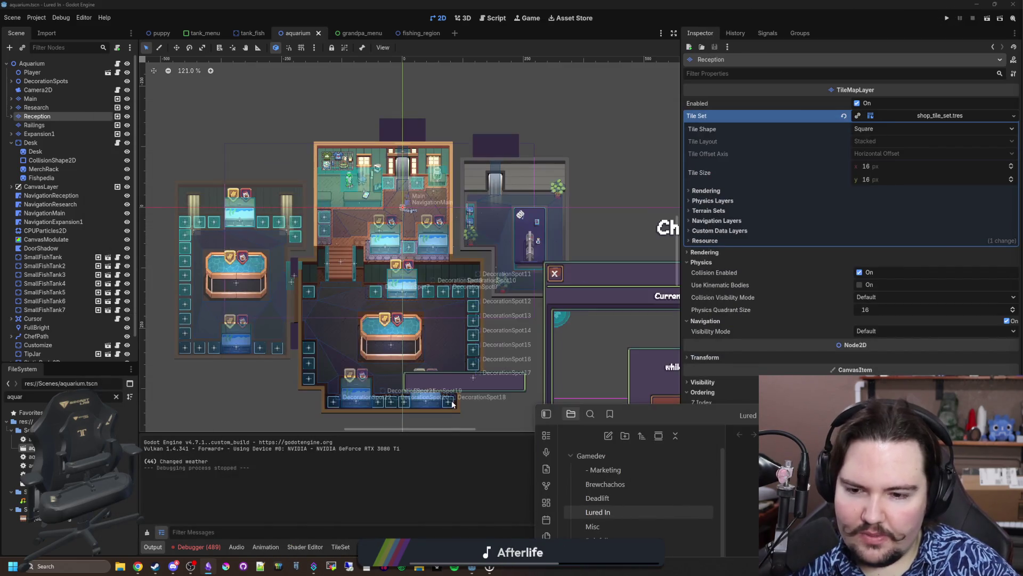
scroll(356, 312, up, 5)
scroll(356, 312, down, 5)
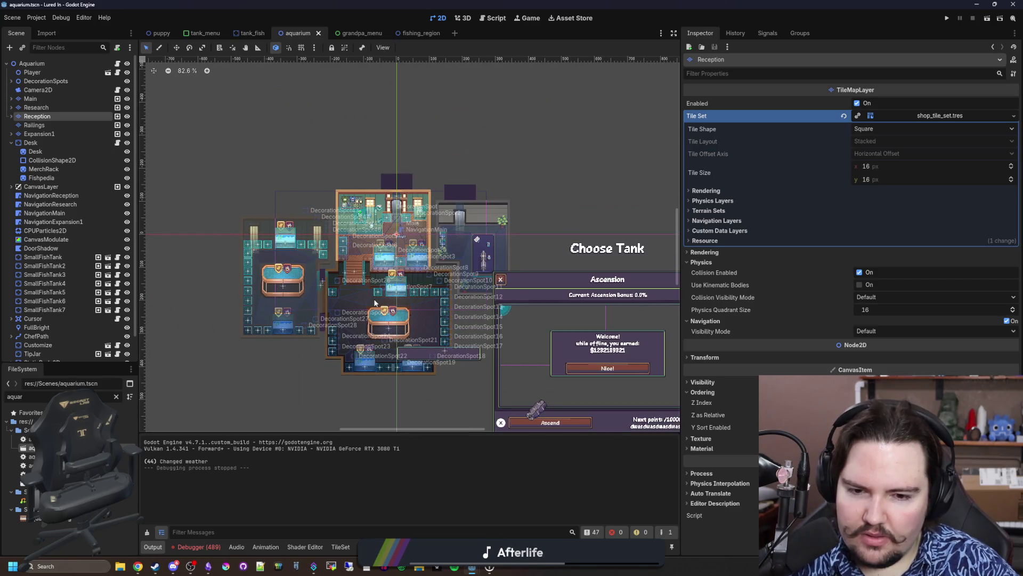
scroll(375, 303, up, 5)
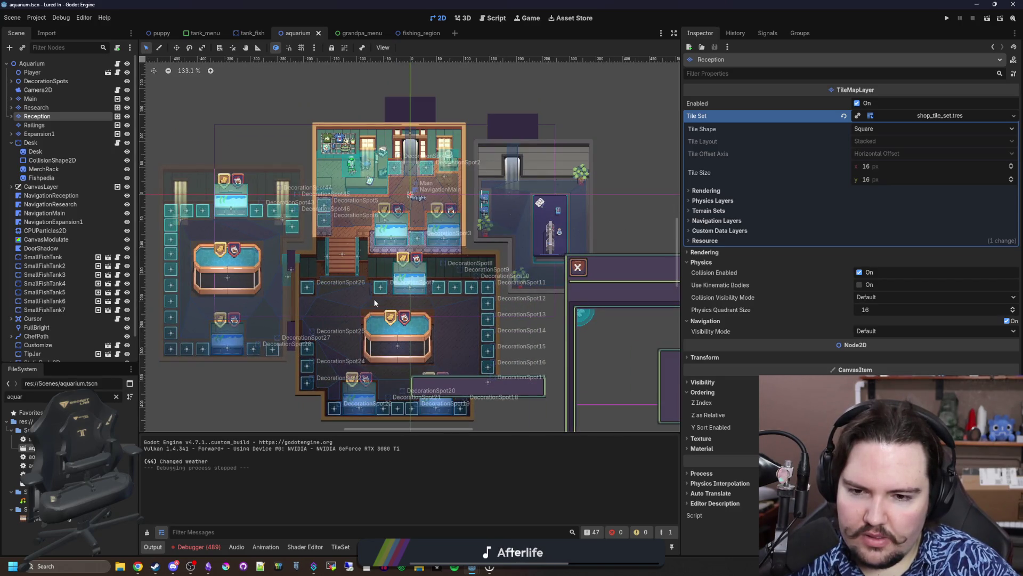
scroll(374, 303, up, 5)
scroll(387, 202, up, 4)
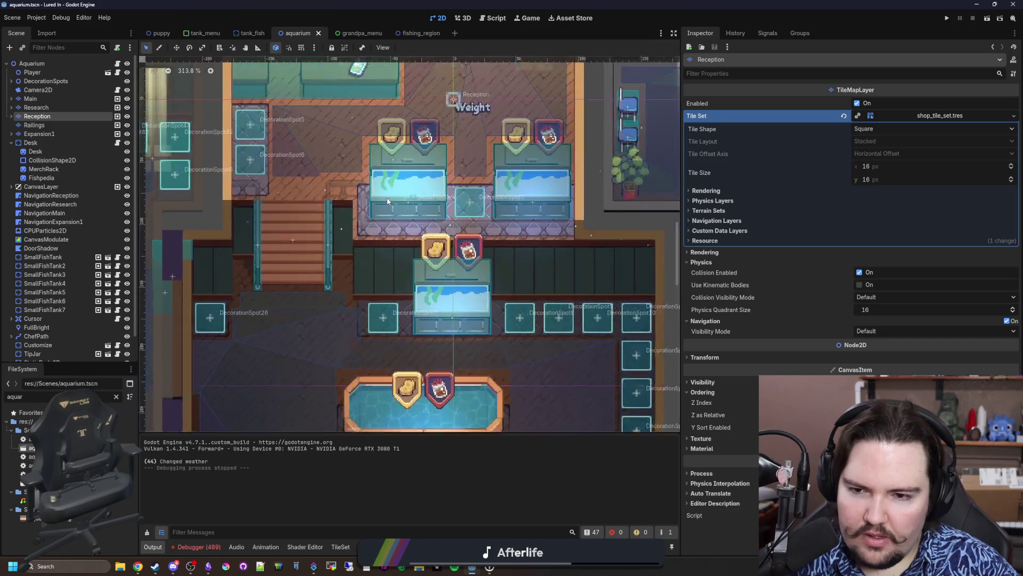
scroll(387, 201, up, 5)
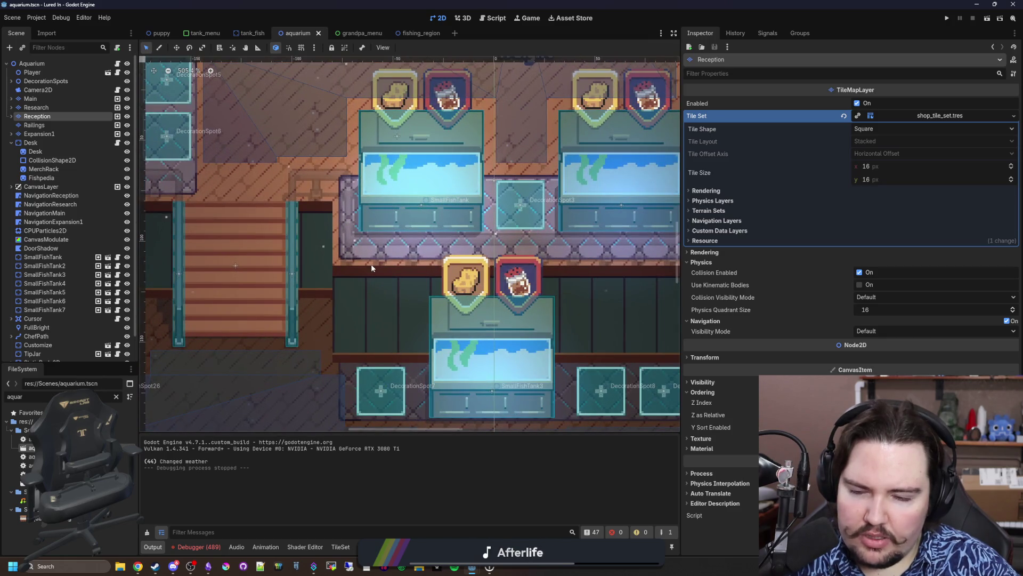
scroll(371, 268, down, 6)
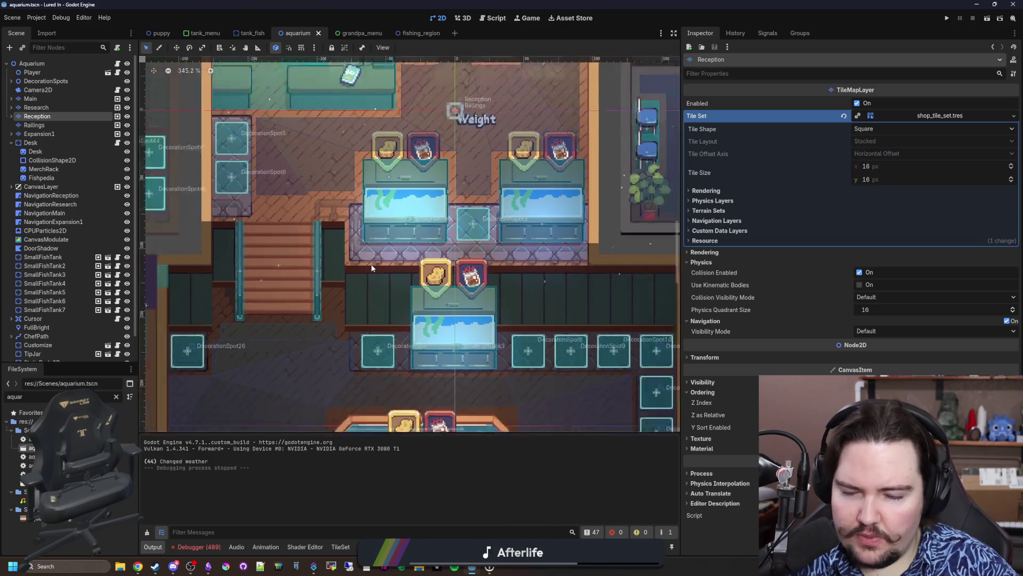
scroll(371, 268, down, 12)
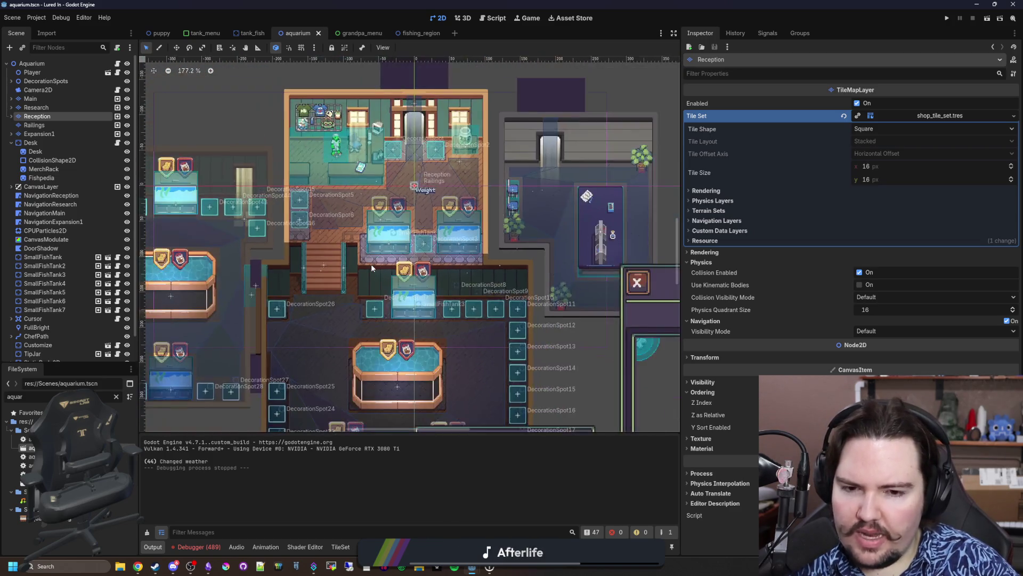
scroll(371, 268, up, 6)
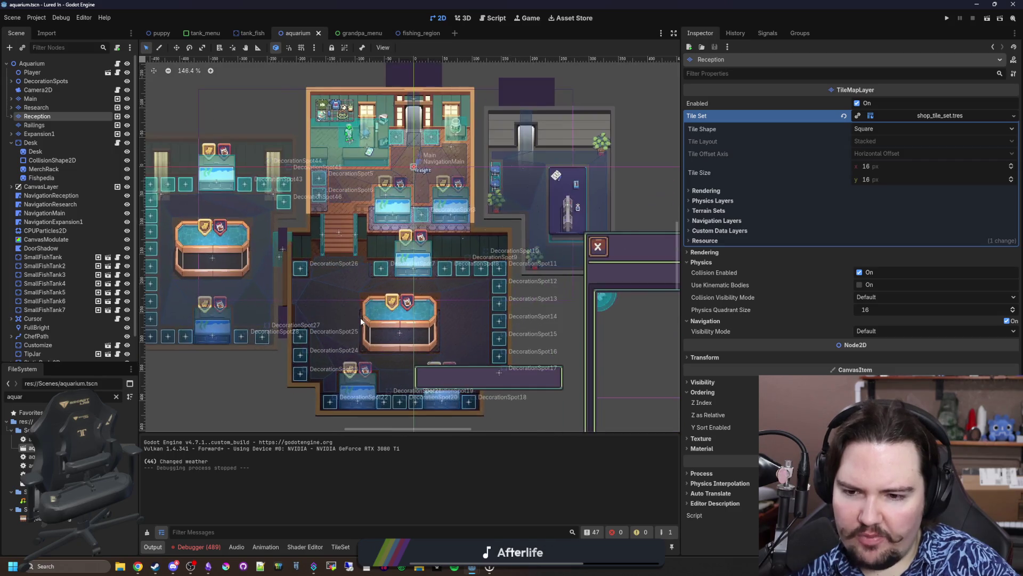
scroll(495, 313, down, 1)
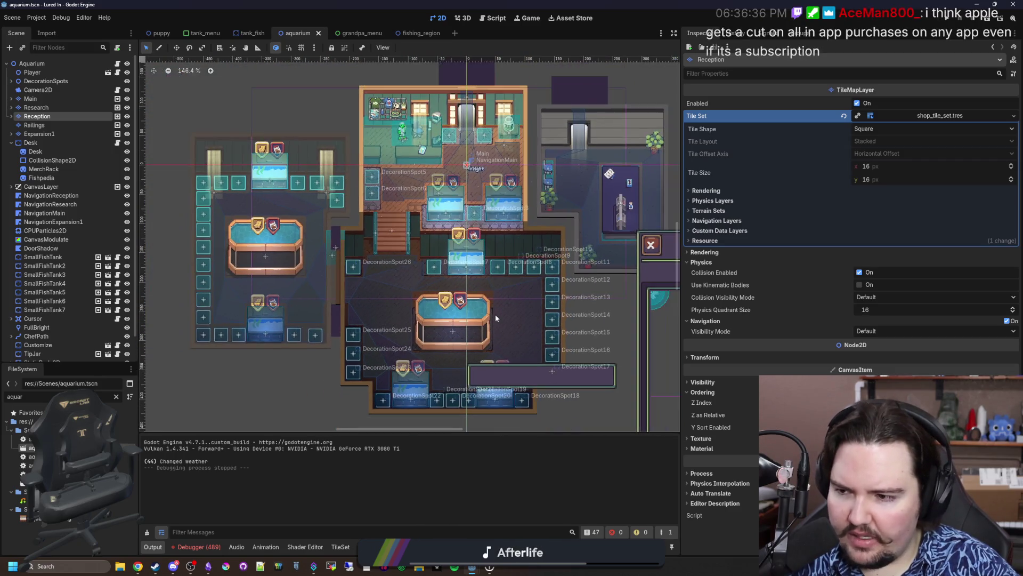
mouse_move(280, 379)
mouse_down()
mouse_move(262, 385)
mouse_move(261, 369)
mouse_up()
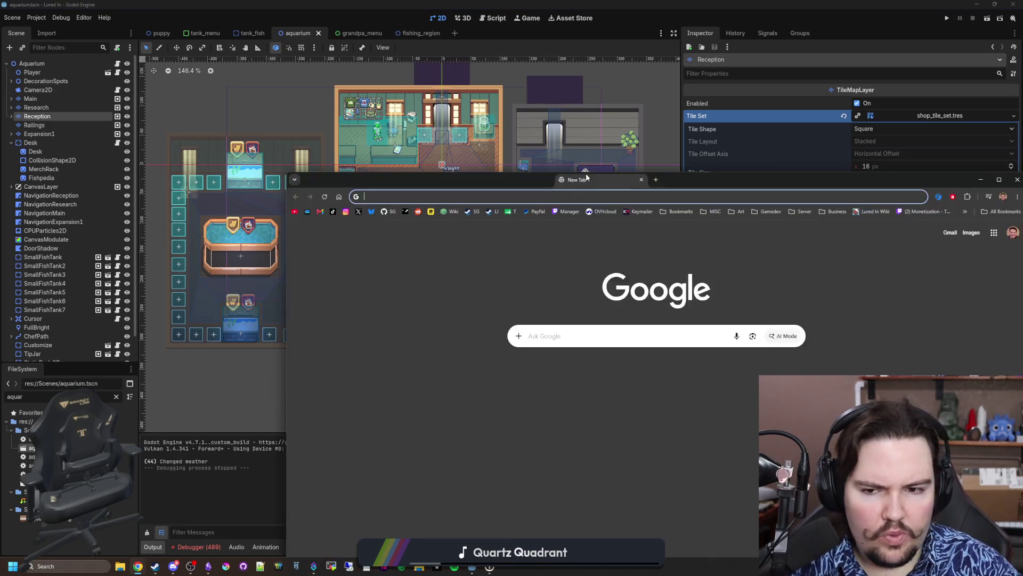
Position the blank Google new-tab Chrome window over the Godot aquarium editor
mouse_move(586, 174)
mouse_down()
mouse_move(385, 126)
mouse_move(414, 133)
mouse_move(453, 108)
mouse_up()
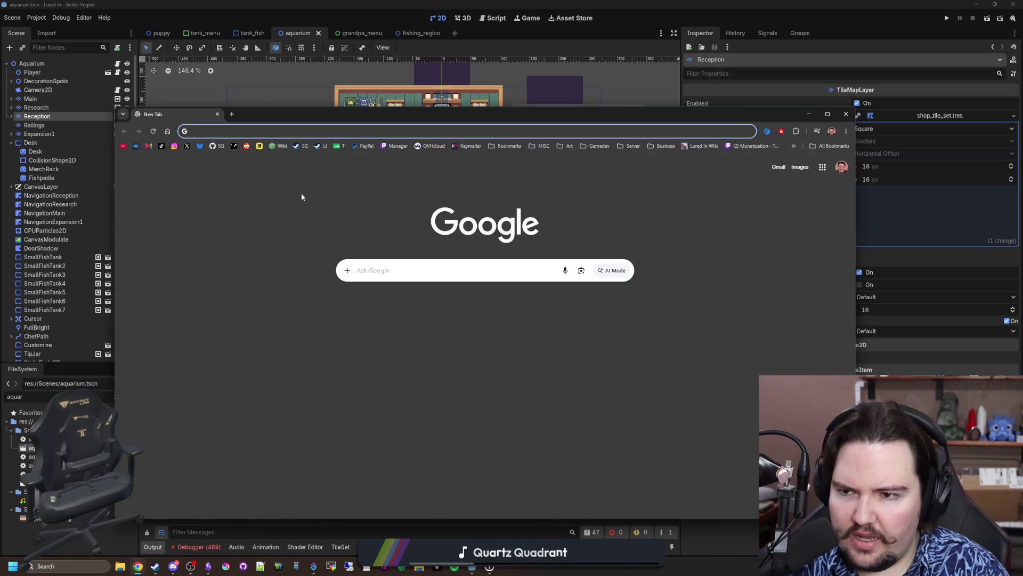
Load the Lucidchart 'Fishing Game' board via the autocompleted lucid.app address, nudging the window up-left
key(Down)
key(Escape)
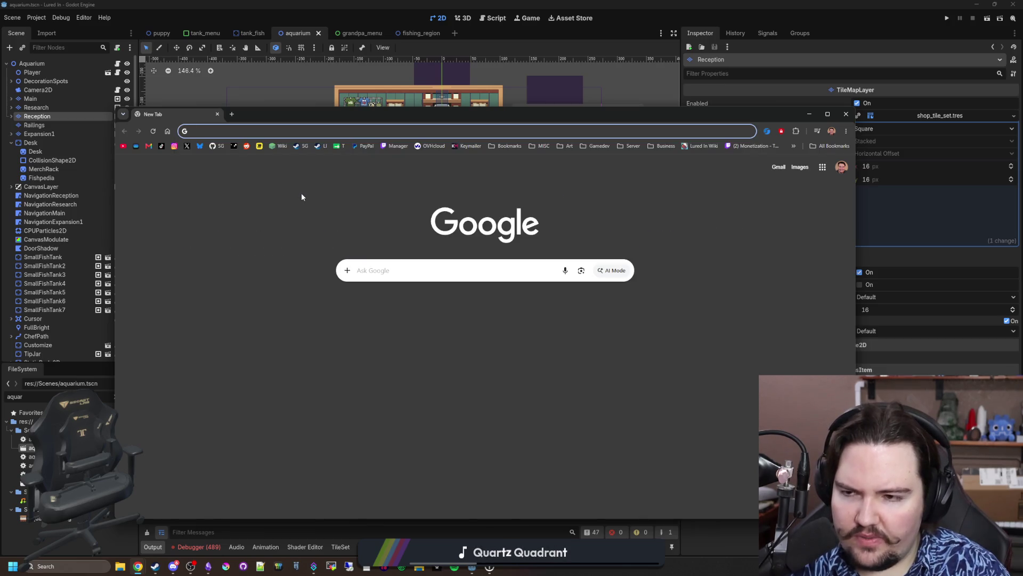
text(lucid)
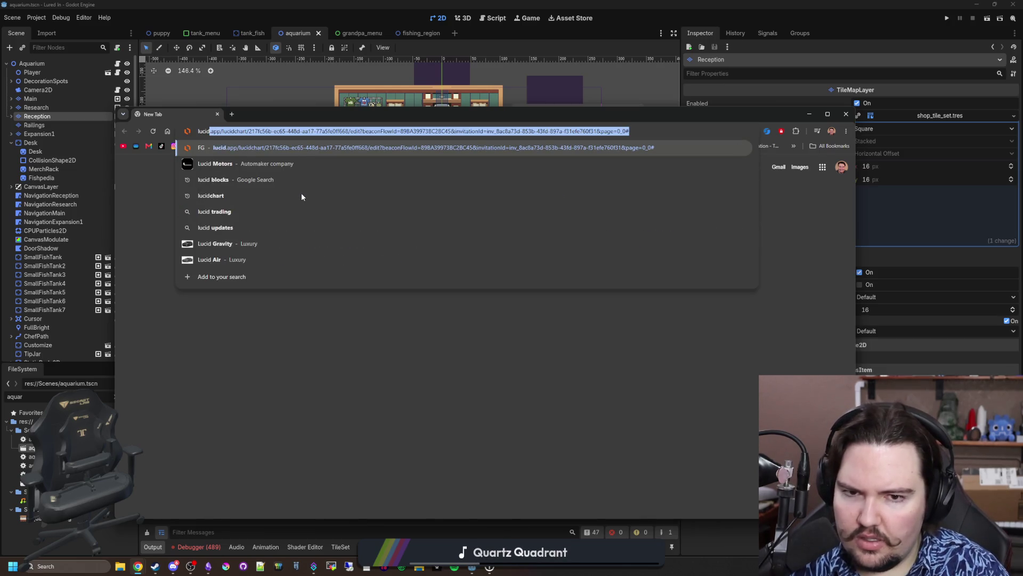
key(Return)
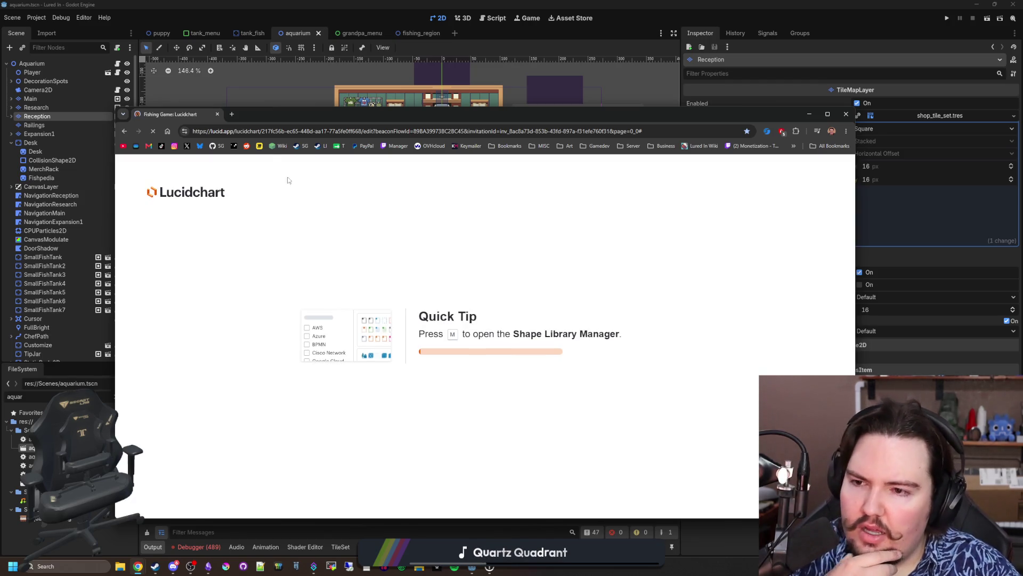
drag(283, 119, 270, 108)
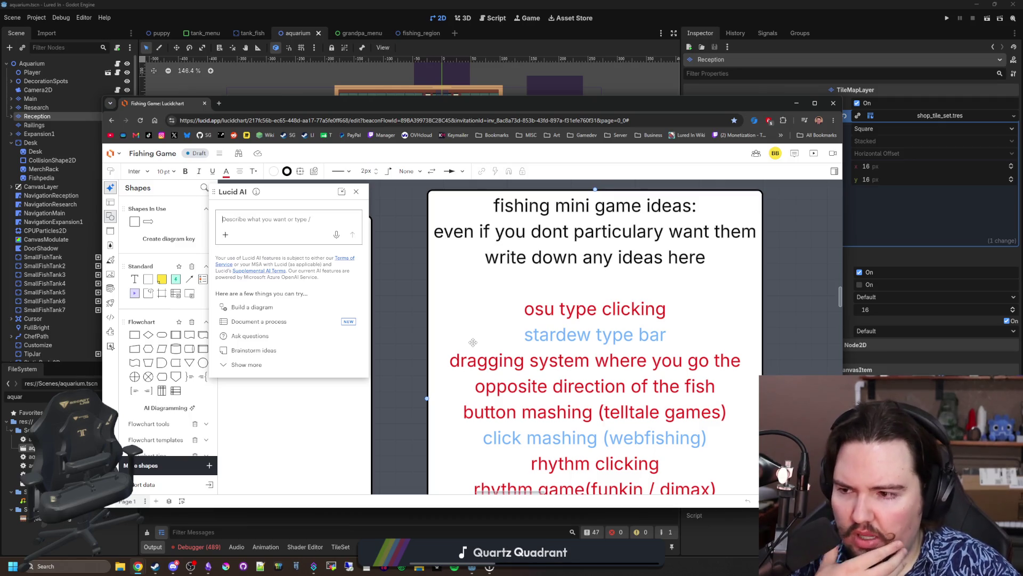
Close the Lucid AI panel and scroll the canvas to view the fishing mini game ideas list
scroll(408, 381, down, 5)
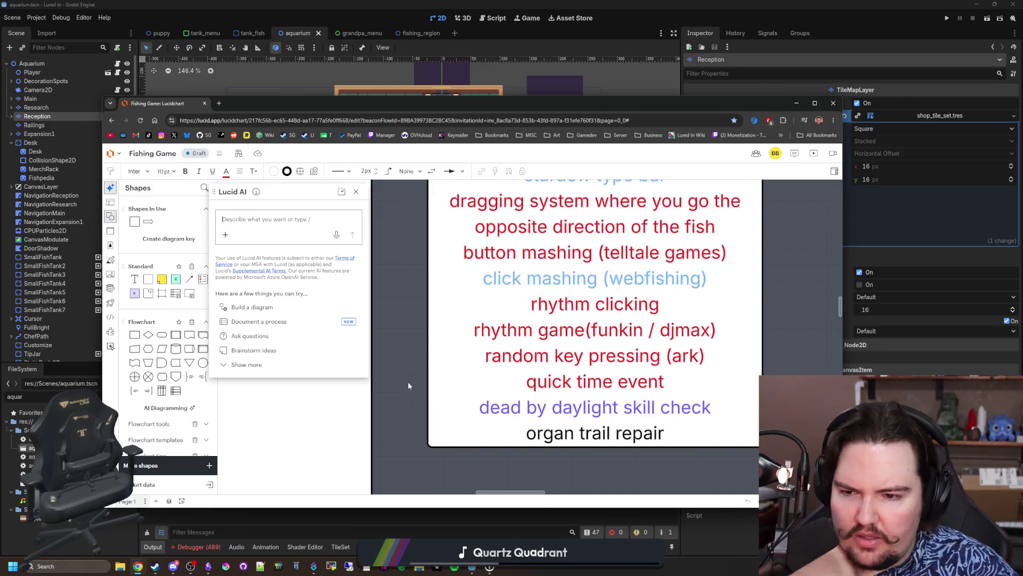
scroll(405, 383, up, 5)
scroll(405, 383, down, 1)
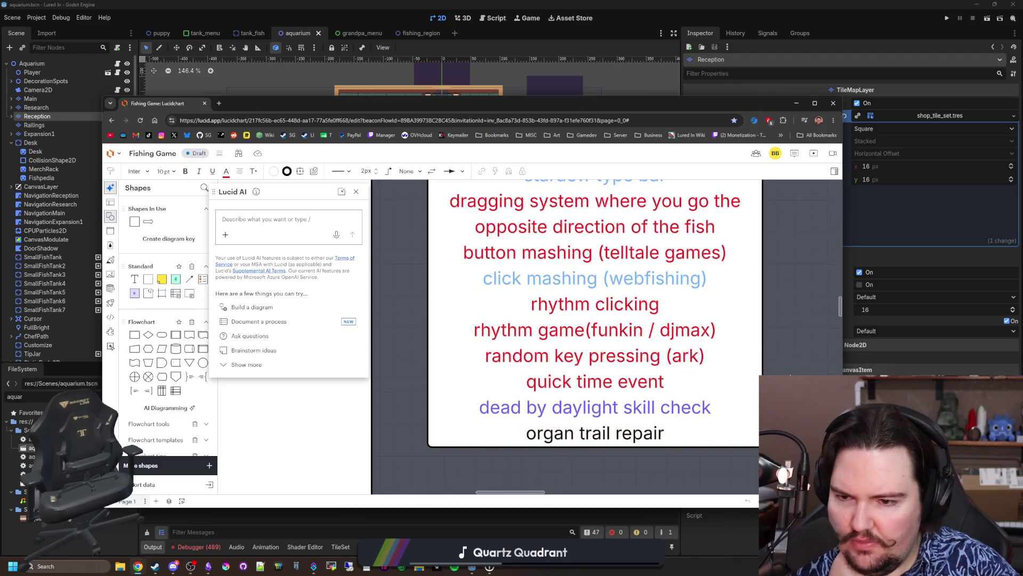
scroll(404, 383, left, 1)
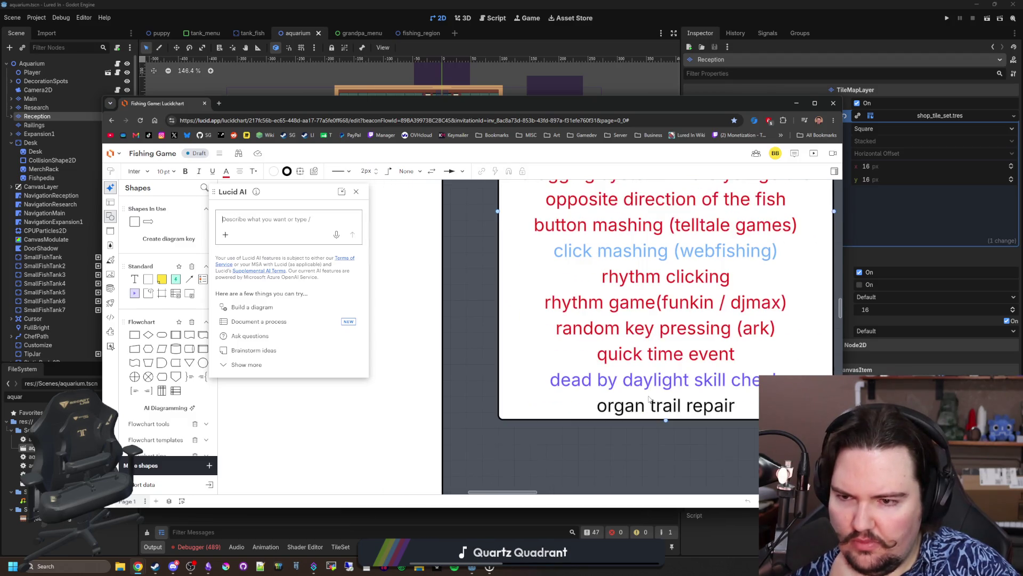
click(356, 192)
scroll(431, 409, down, 3)
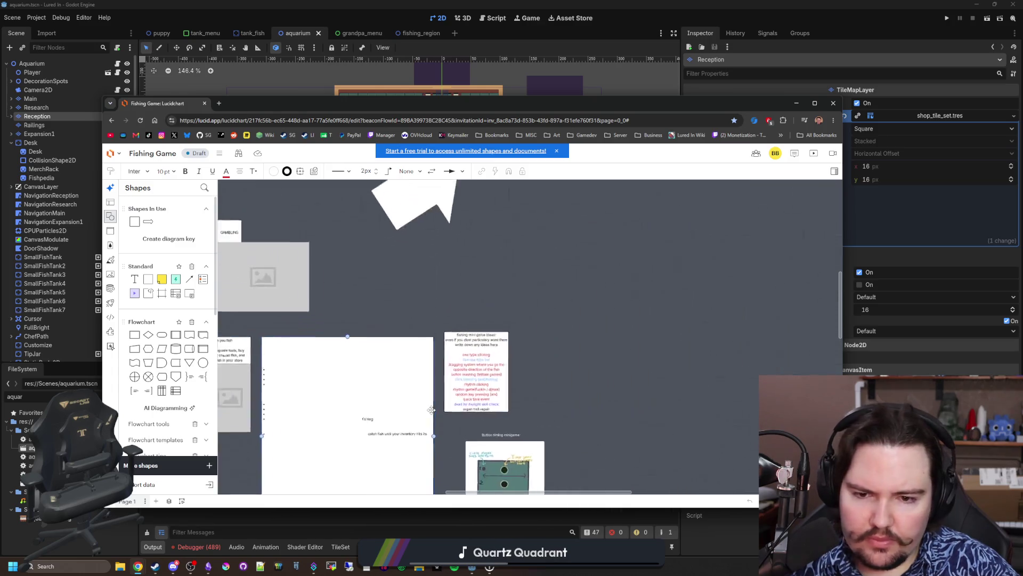
scroll(521, 347, up, 3)
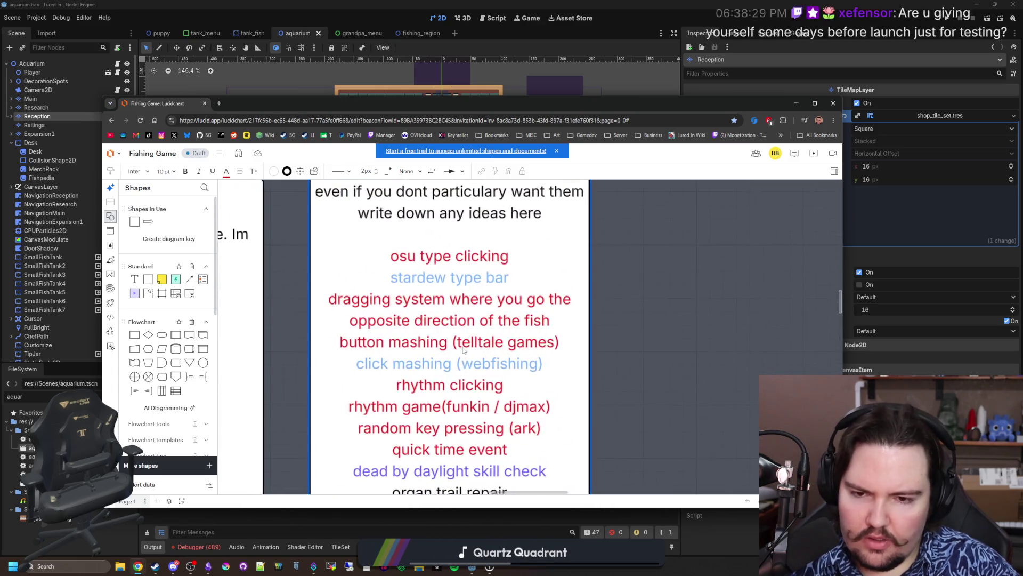
scroll(613, 319, down, 2)
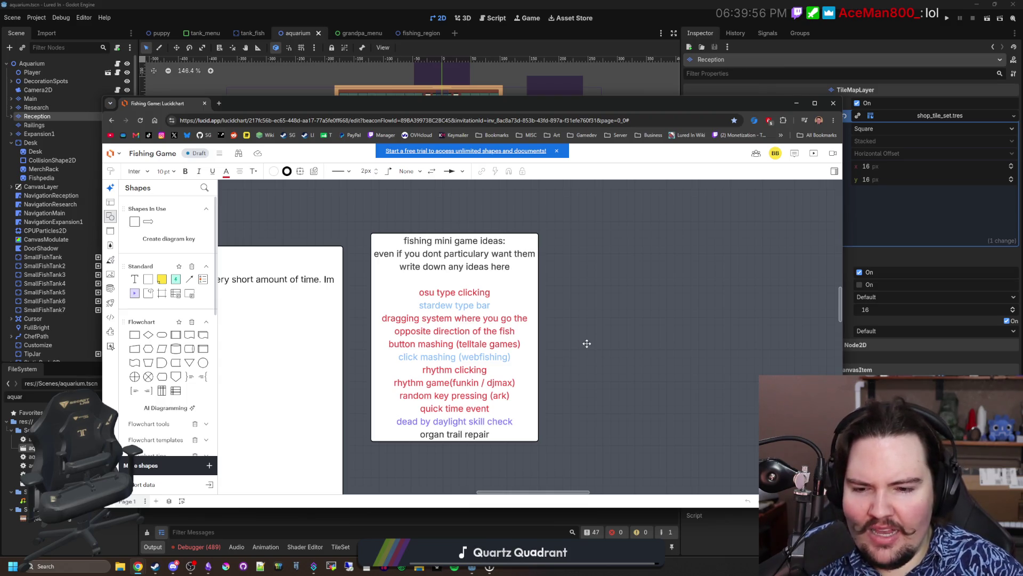
scroll(586, 343, down, 3)
scroll(739, 228, up, 8)
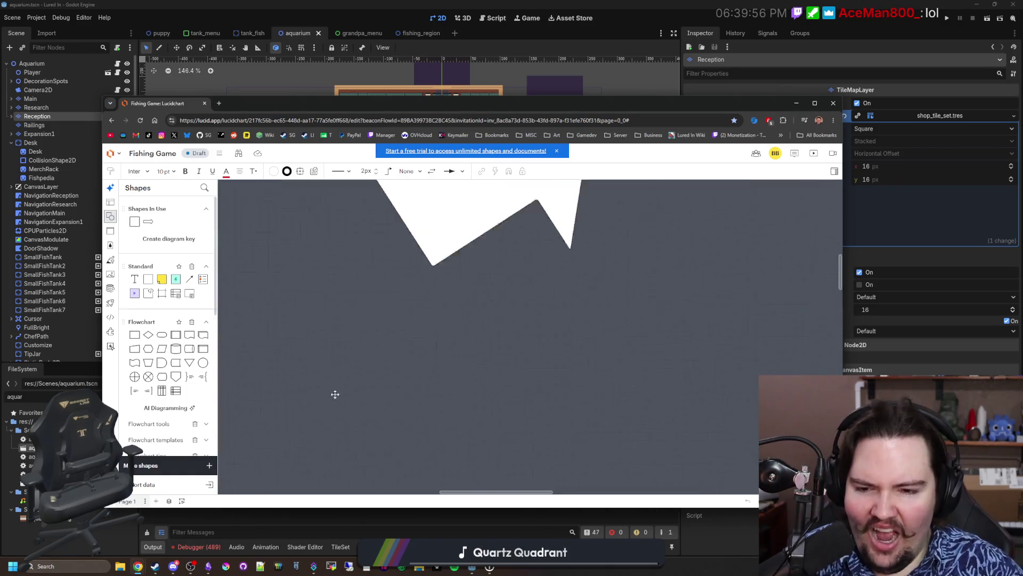
scroll(740, 277, right, 5)
scroll(579, 371, down, 2)
scroll(559, 375, down, 3)
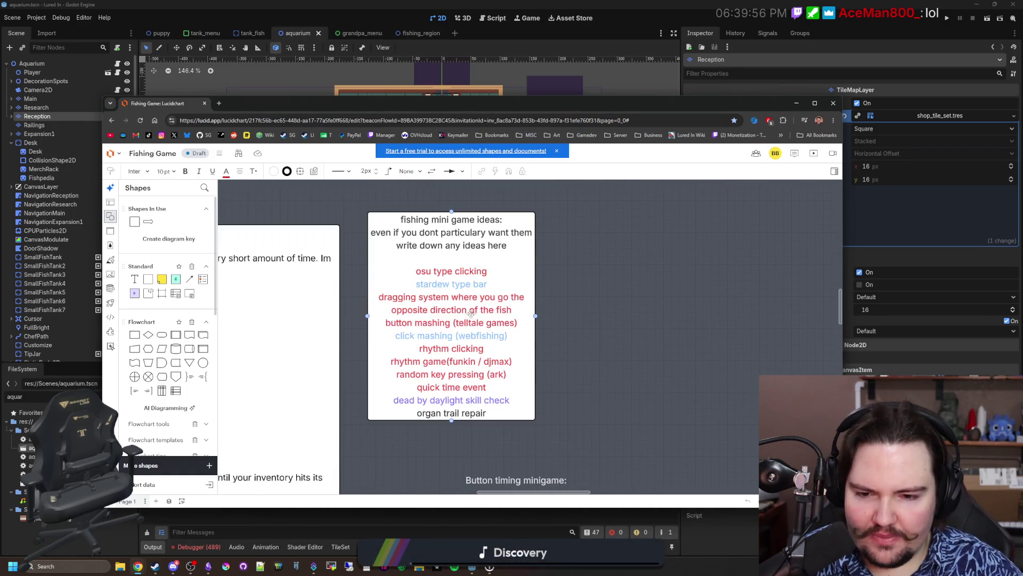
click(419, 308)
ctrl+scroll(419, 308, up, 1)
ctrl+scroll(419, 308, up, 2)
ctrl+scroll(419, 308, down, 2)
ctrl+scroll(426, 320, up, 1)
click(657, 336)
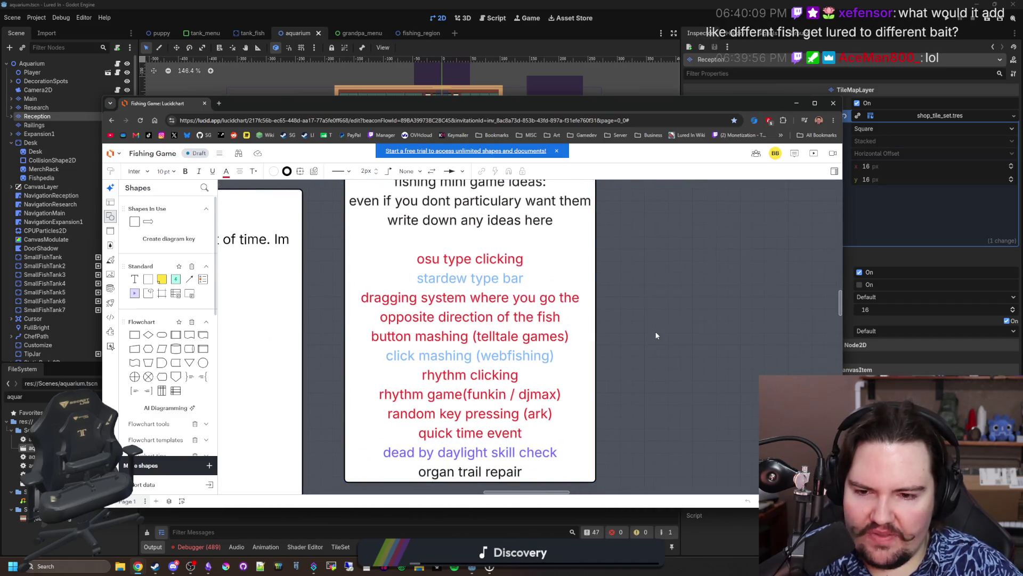